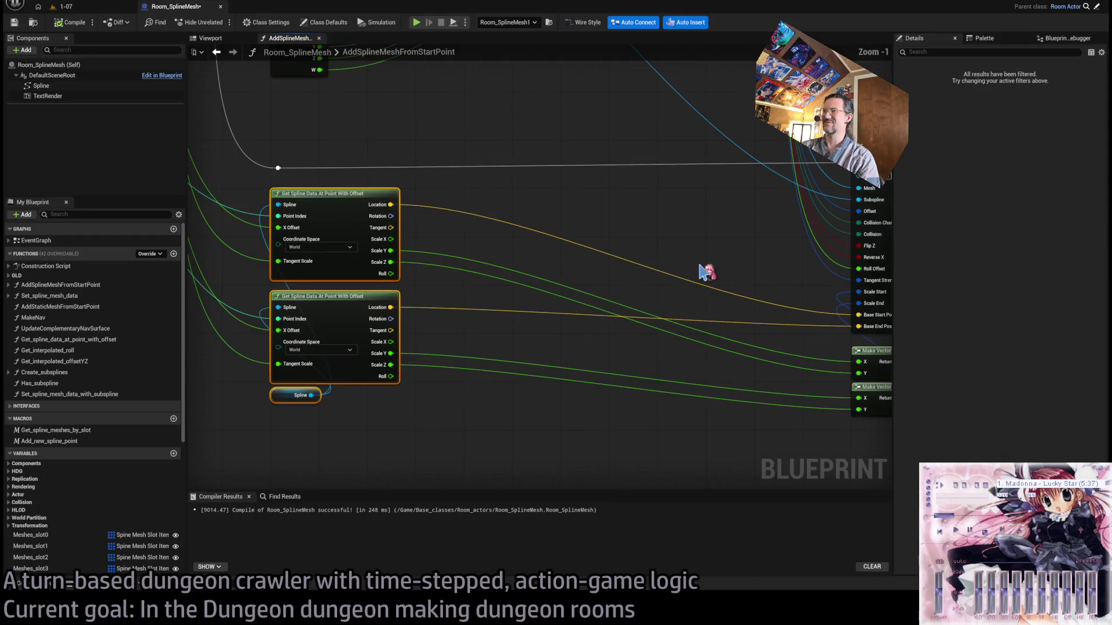
Look at the plank ribbon spline mesh in the 1-07 level.
{"action": "left_click_drag", "start_coordinate": [538, 260], "coordinate": [660, 258]}
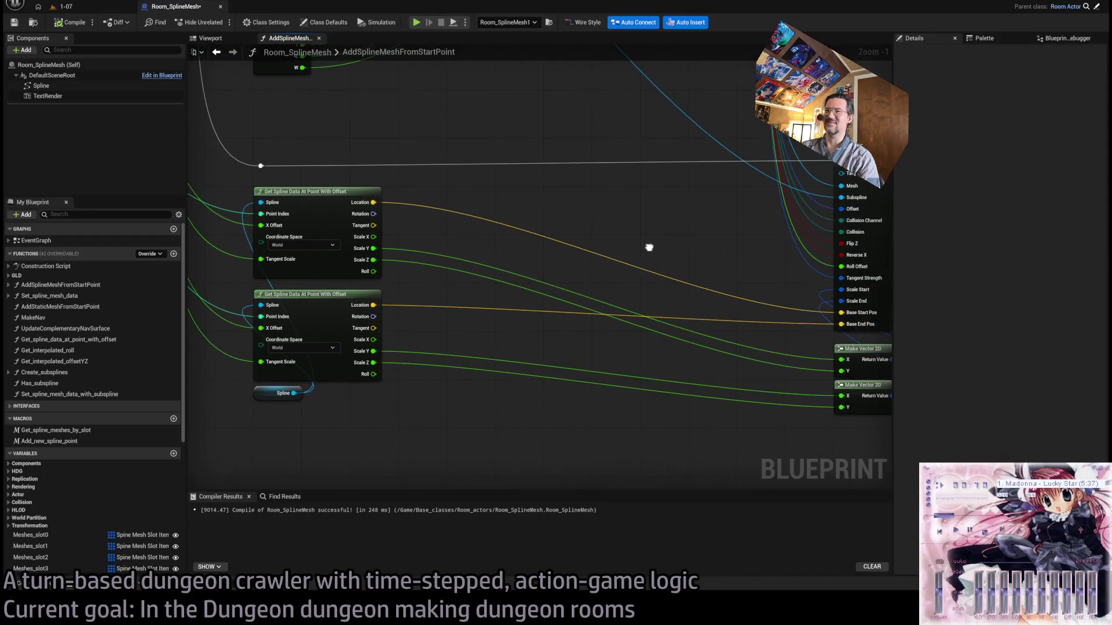
{"action": "scroll", "coordinate": [588, 311], "scroll_direction": "down", "scroll_amount": 2}
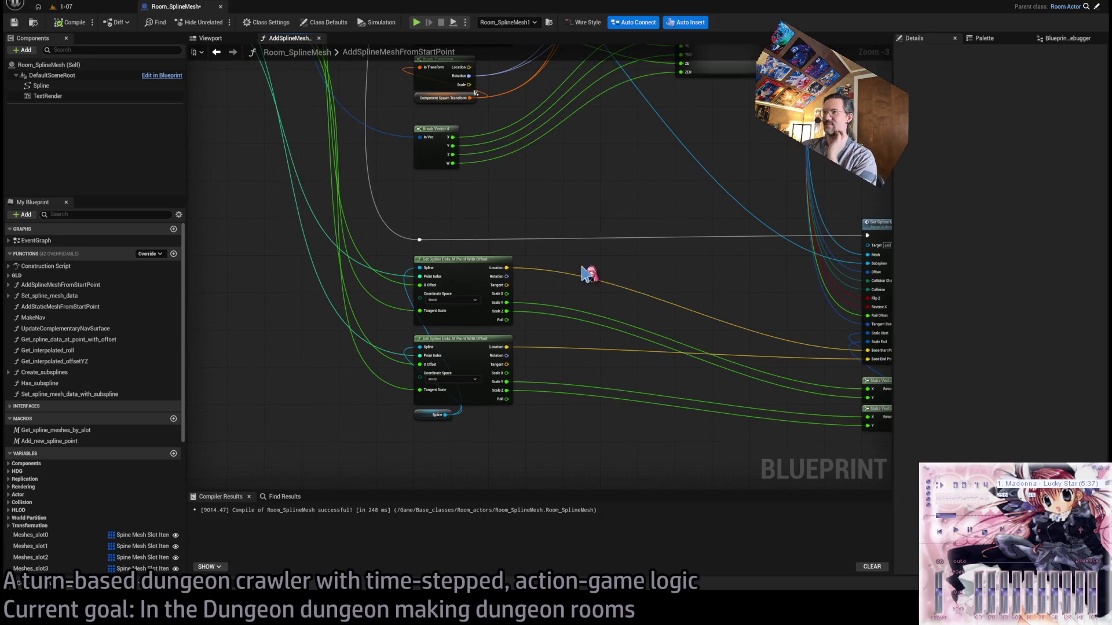
{"action": "key", "text": "ctrl+Tab"}
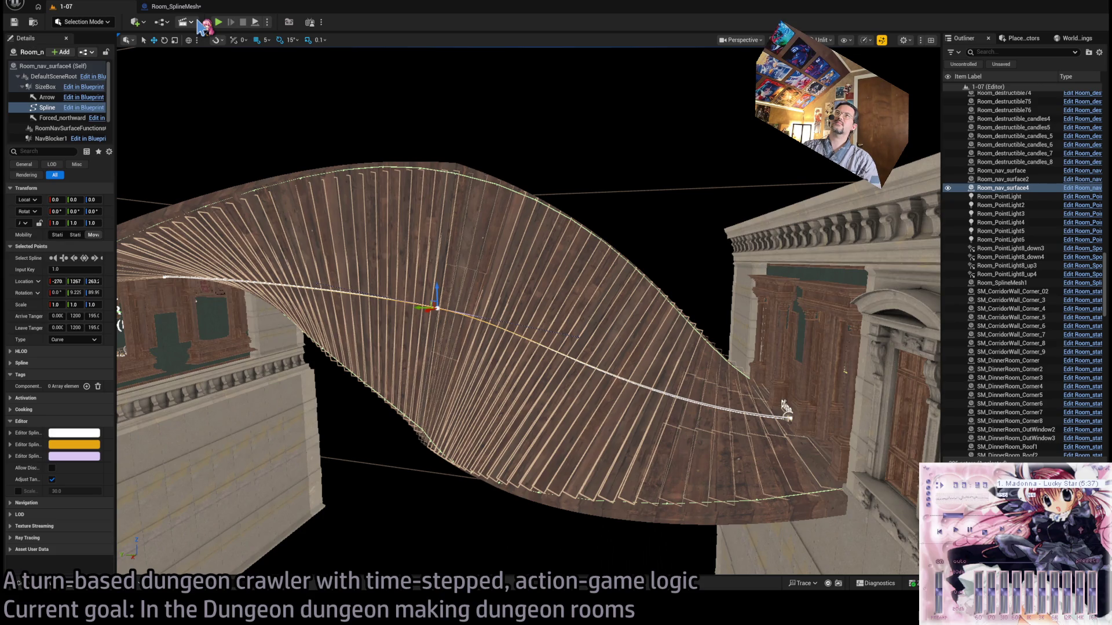
Back in the Room_SplineMesh graph, select the Set Spline Mesh Data With Subspline call to show its inputs.
{"action": "left_click", "coordinate": [175, 6]}
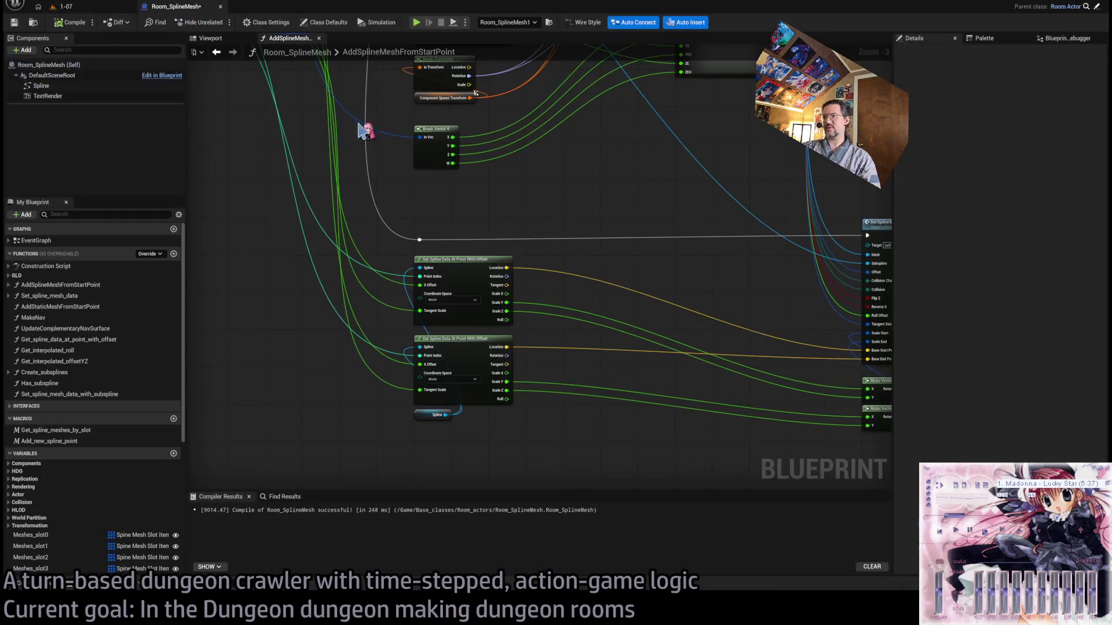
{"action": "scroll", "coordinate": [550, 261], "scroll_direction": "down", "scroll_amount": 2}
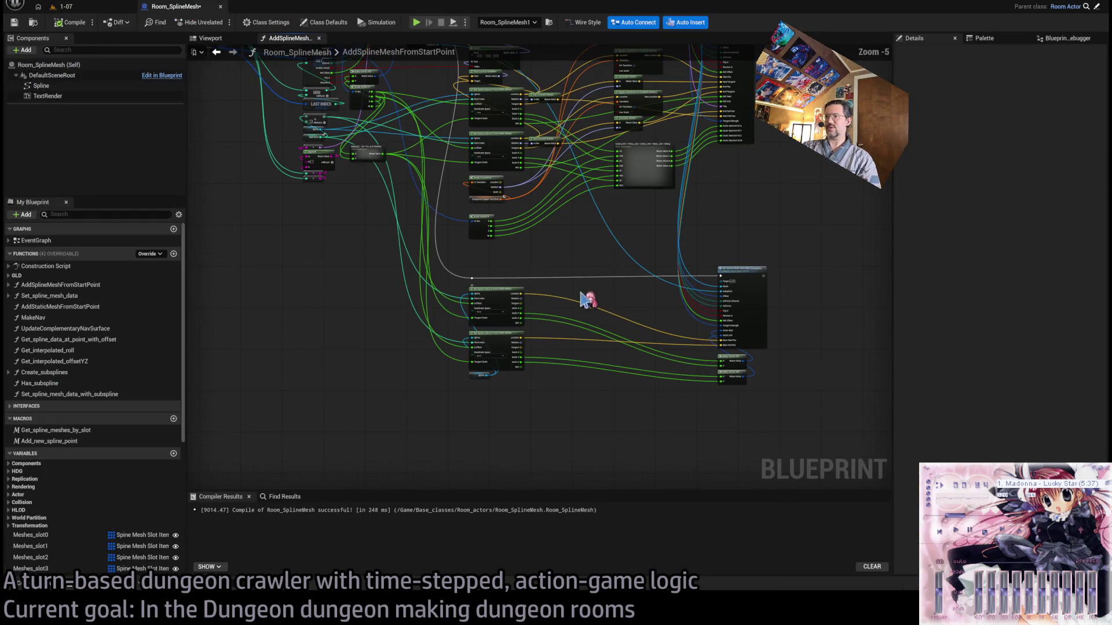
{"action": "scroll", "coordinate": [637, 325], "scroll_direction": "up", "scroll_amount": 3}
{"action": "mouse_move", "coordinate": [622, 275]}
{"action": "left_mouse_down"}
{"action": "mouse_move", "coordinate": [560, 243]}
{"action": "mouse_move", "coordinate": [490, 229]}
{"action": "left_mouse_up"}
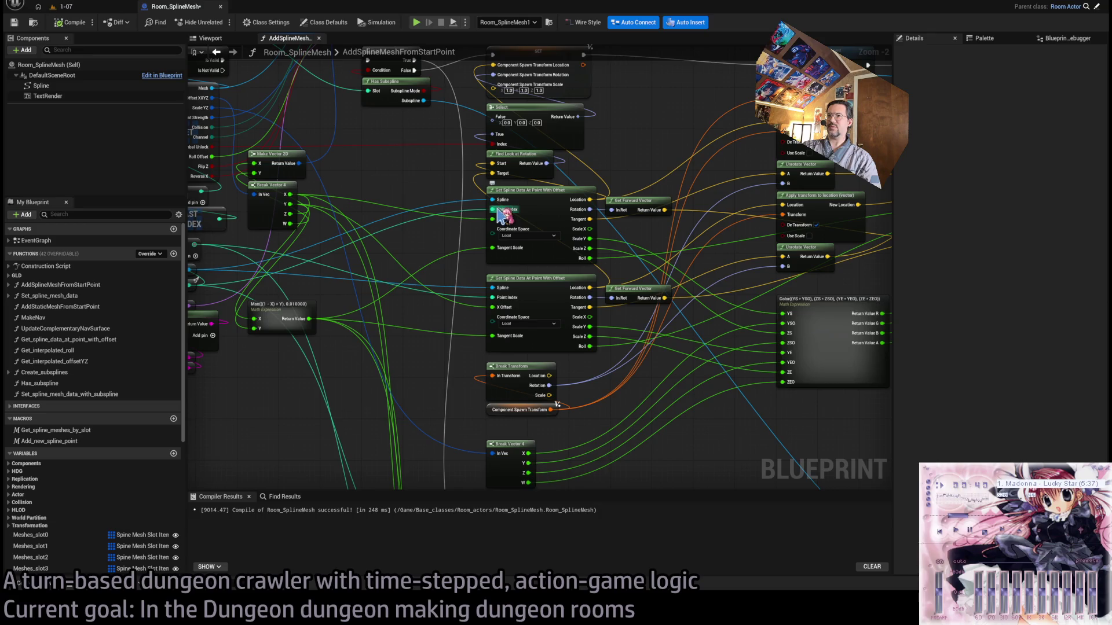
{"action": "mouse_move", "coordinate": [498, 223]}
{"action": "left_mouse_down"}
{"action": "mouse_move", "coordinate": [508, 141]}
{"action": "mouse_move", "coordinate": [657, 193]}
{"action": "left_mouse_up"}
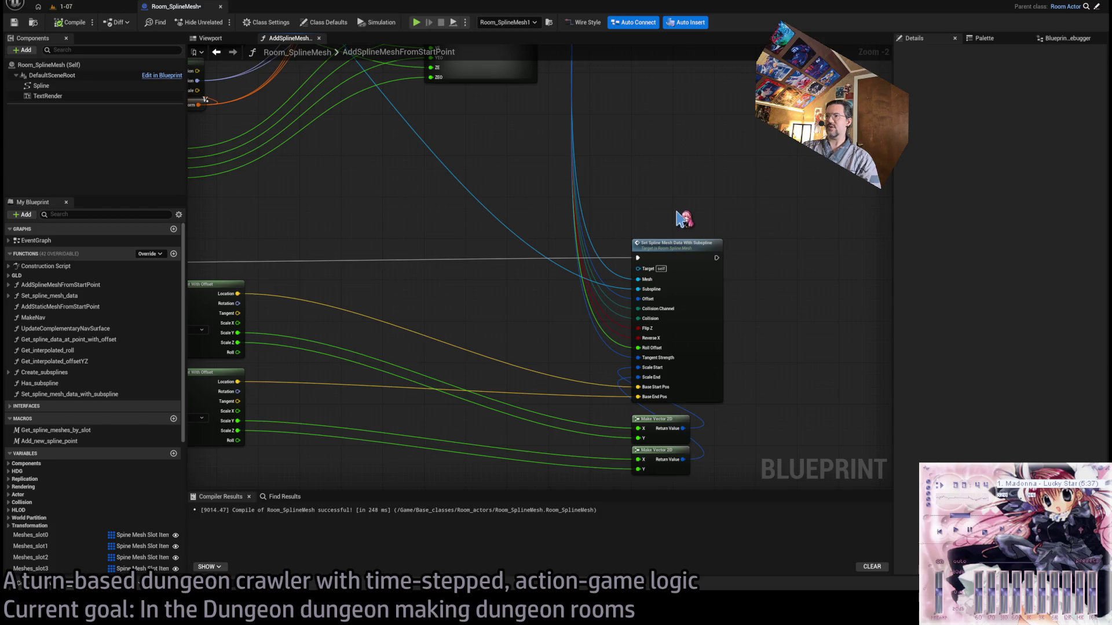
{"action": "left_click", "coordinate": [718, 309]}
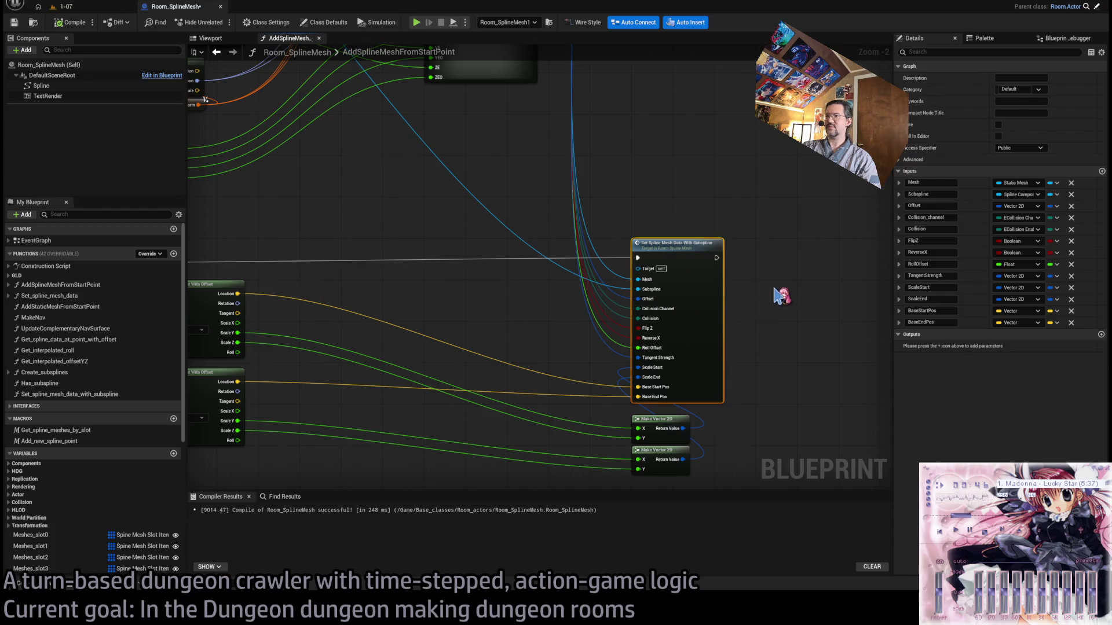
Remove the BaseStartPos and BaseEndPos inputs from the subspline function.
{"action": "left_click", "coordinate": [1071, 311]}
{"action": "left_click", "coordinate": [1071, 311]}
{"action": "left_click_drag", "start_coordinate": [377, 269], "coordinate": [464, 255]}
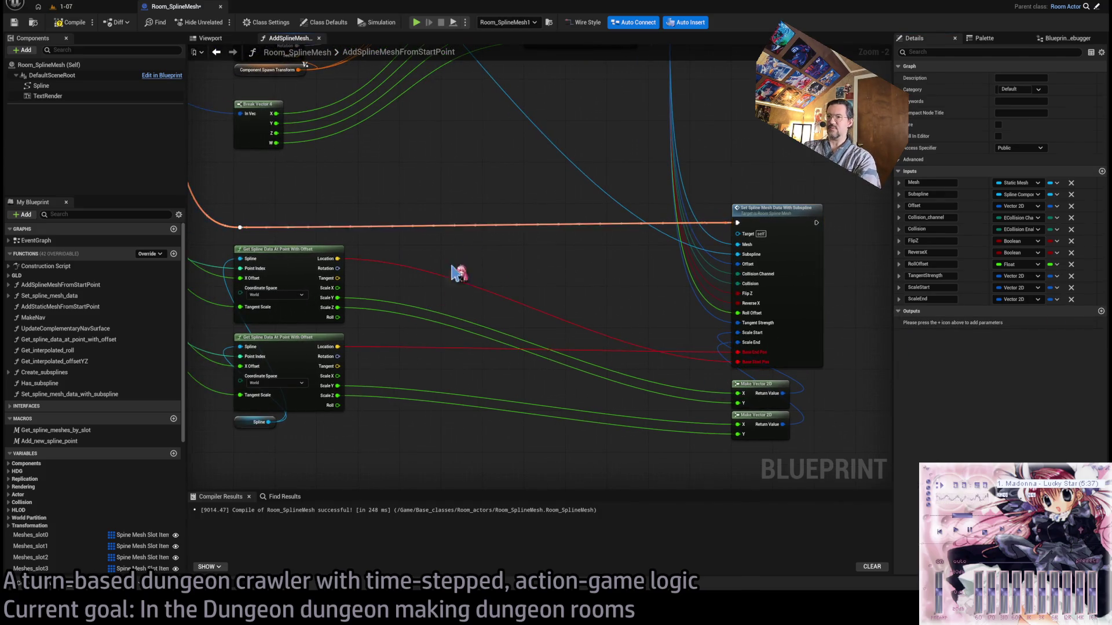
{"action": "left_click_drag", "start_coordinate": [220, 241], "coordinate": [434, 426]}
{"action": "left_click", "coordinate": [452, 370]}
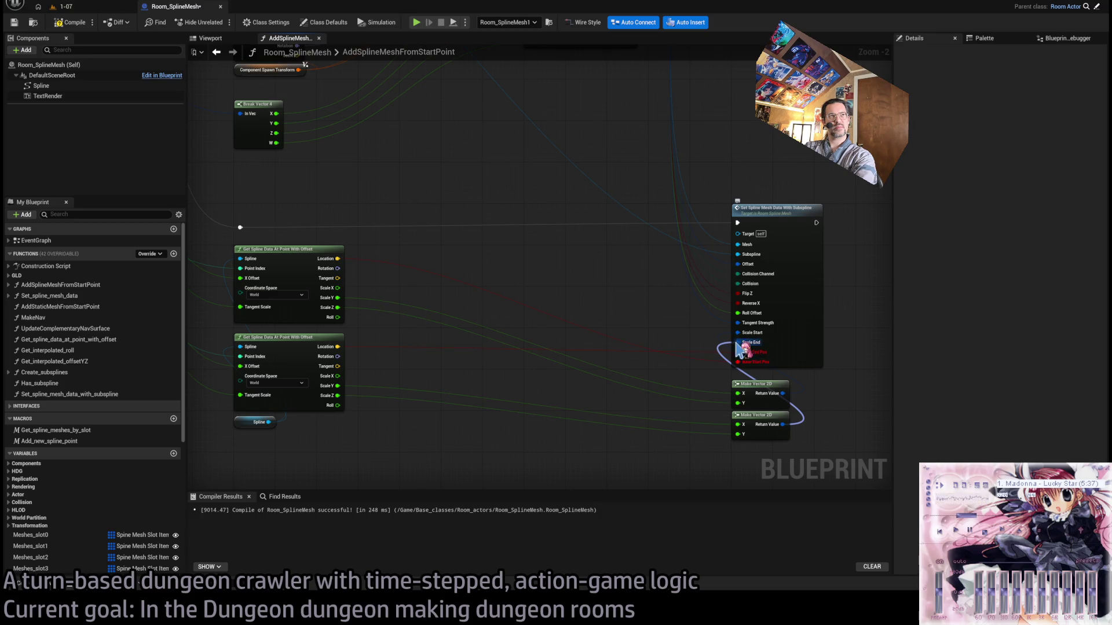
Delete the two spline-sampling nodes and the two Make Vector 2D nodes.
{"action": "left_click_drag", "start_coordinate": [492, 263], "coordinate": [270, 375]}
{"action": "scroll", "coordinate": [270, 375], "scroll_direction": "down", "scroll_amount": 2}
{"action": "mouse_move", "coordinate": [739, 352]}
{"action": "left_mouse_down"}
{"action": "mouse_move", "coordinate": [720, 409]}
{"action": "mouse_move", "coordinate": [602, 433]}
{"action": "left_mouse_up"}
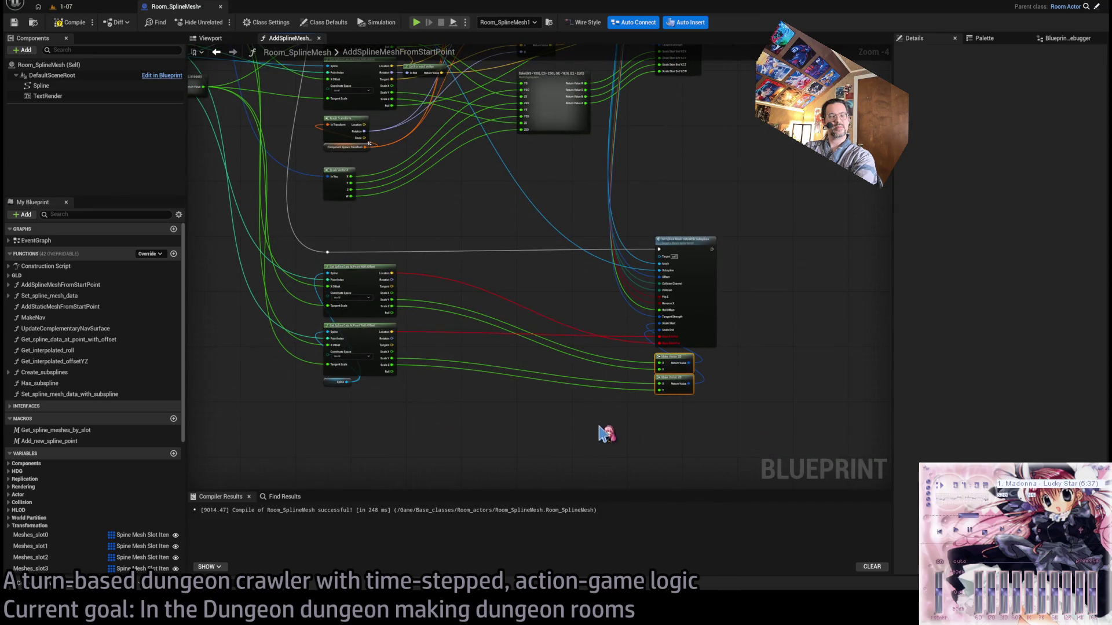
{"action": "key", "text": "Delete"}
{"action": "left_click_drag", "start_coordinate": [434, 293], "coordinate": [318, 417]}
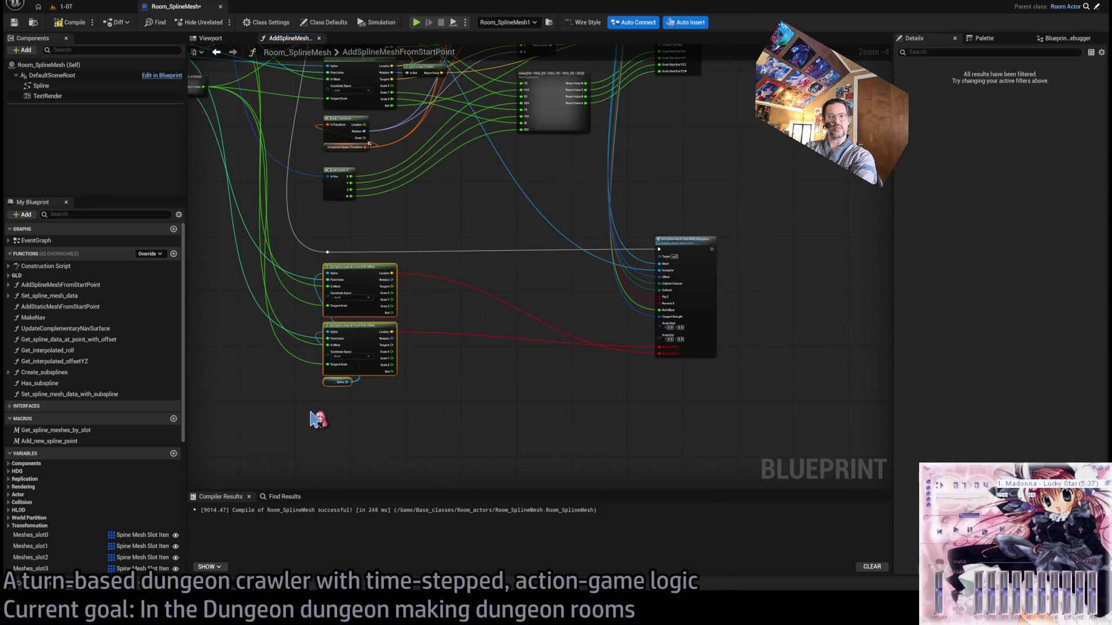
{"action": "key", "text": "Delete"}
{"action": "scroll", "coordinate": [492, 330], "scroll_direction": "up", "scroll_amount": 5}
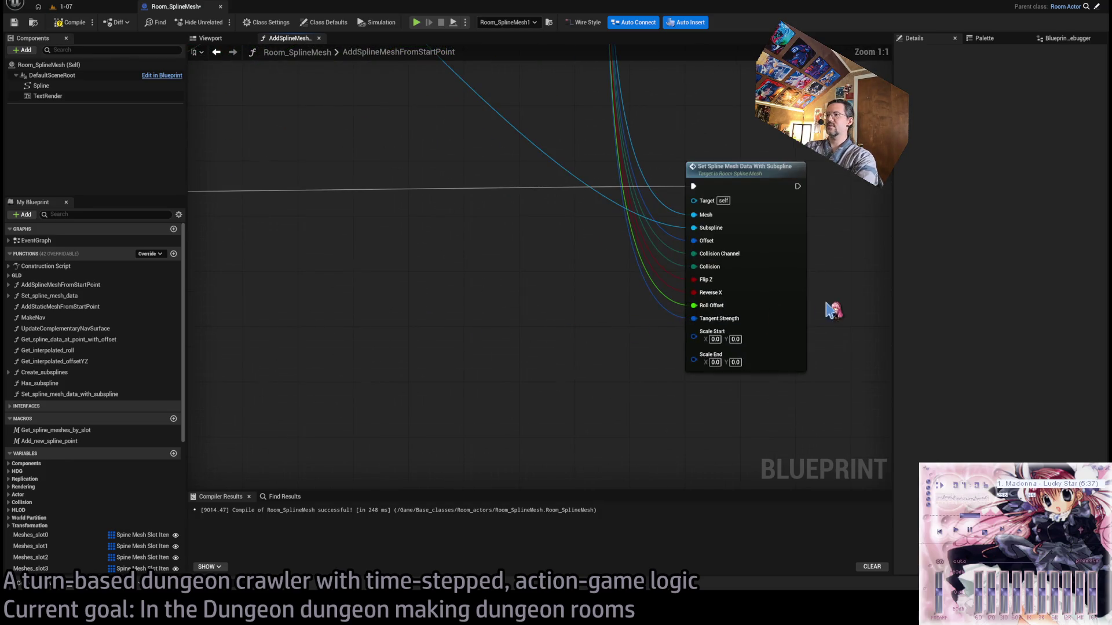
Add two new float inputs to the function, named StartKey and EndKey.
{"action": "left_click", "coordinate": [805, 307]}
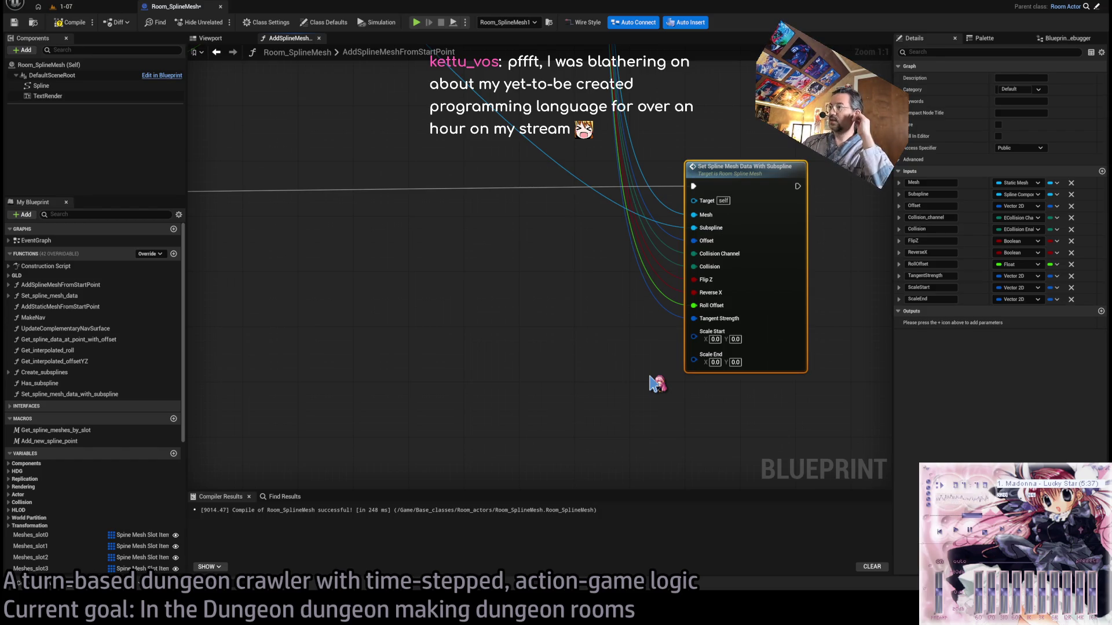
{"action": "scroll", "coordinate": [571, 269], "scroll_direction": "down", "scroll_amount": 2}
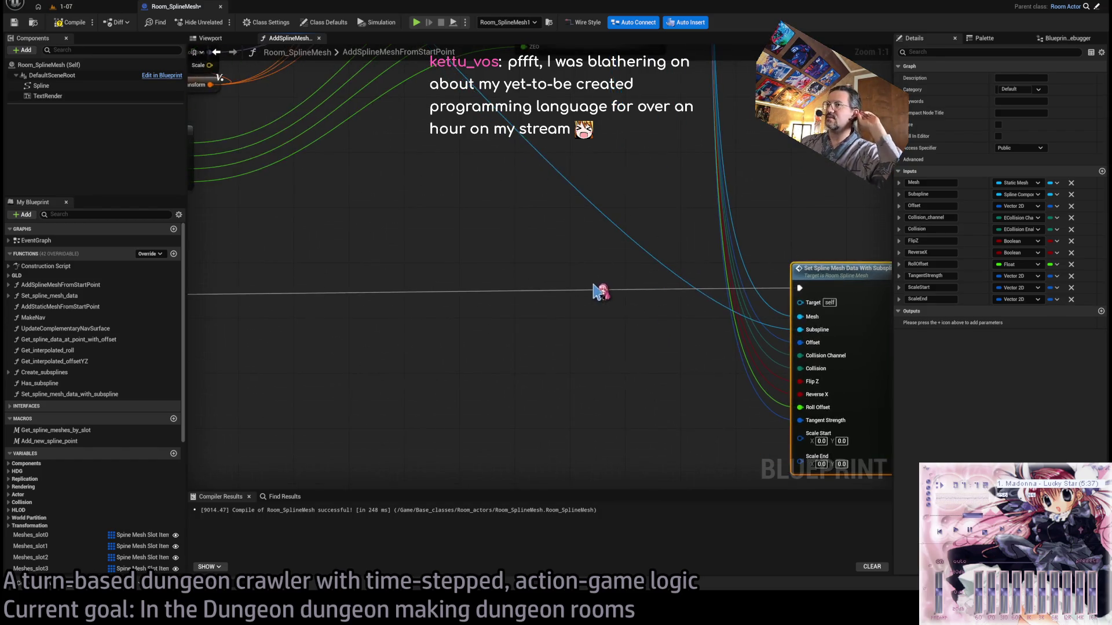
{"action": "left_click_drag", "start_coordinate": [511, 298], "coordinate": [459, 249]}
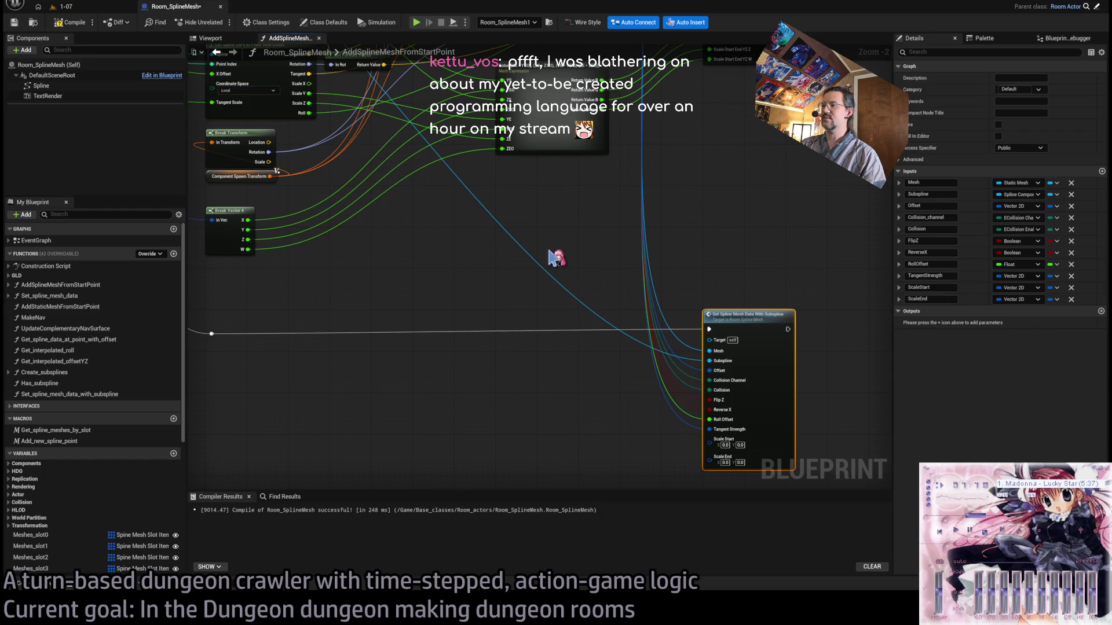
{"action": "left_click", "coordinate": [1101, 171]}
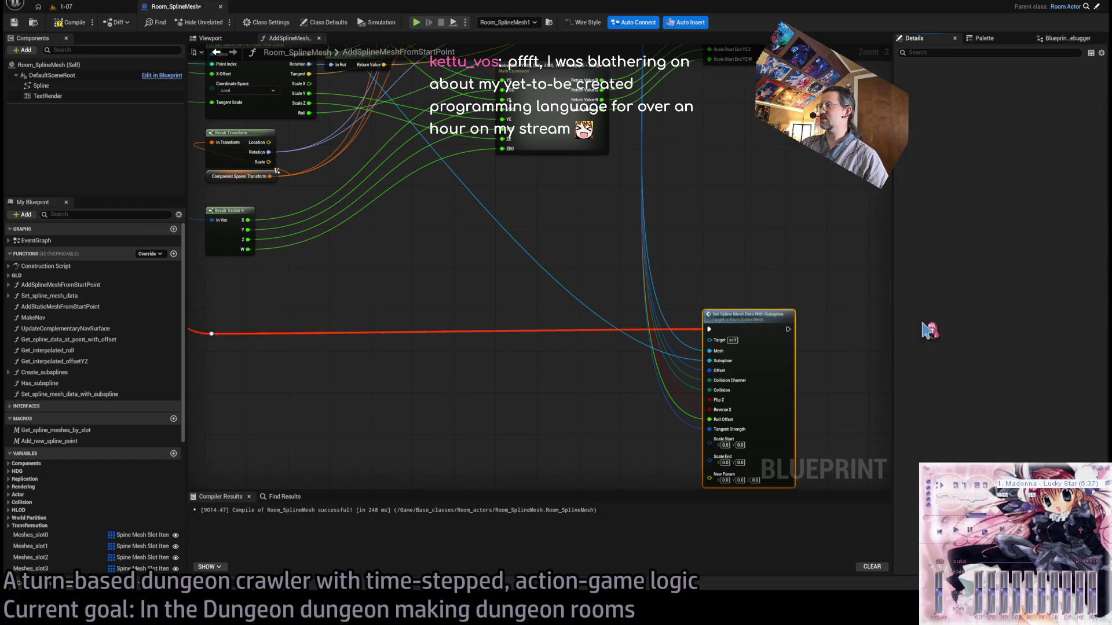
{"action": "left_click", "coordinate": [941, 311]}
{"action": "type", "text": "StartKey"}
{"action": "key", "text": "Return"}
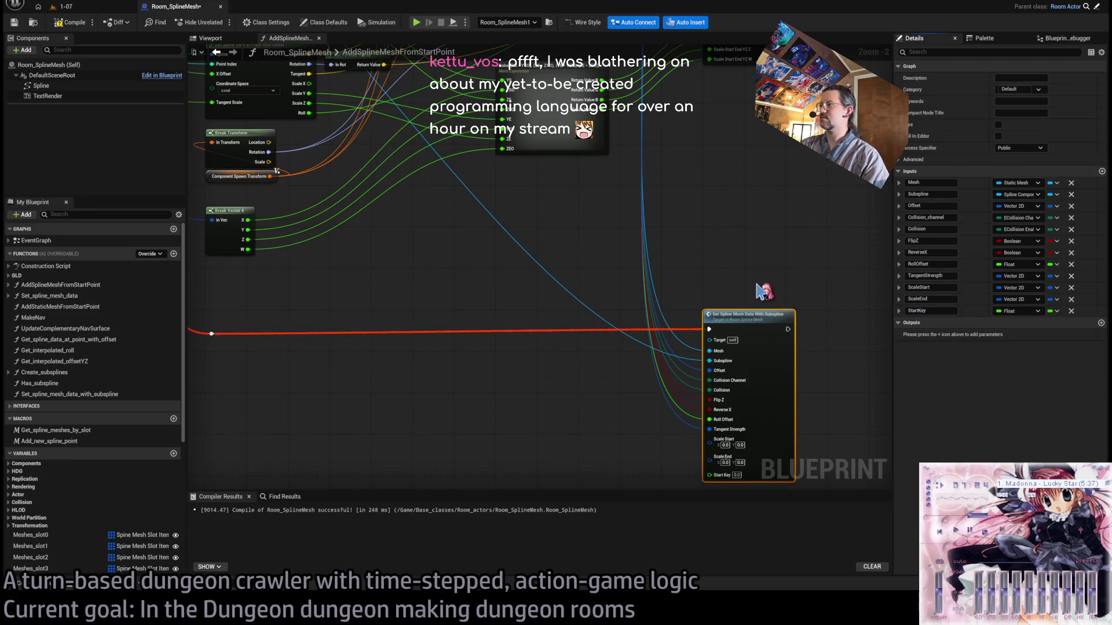
{"action": "left_click", "coordinate": [1101, 172]}
{"action": "left_click", "coordinate": [944, 323]}
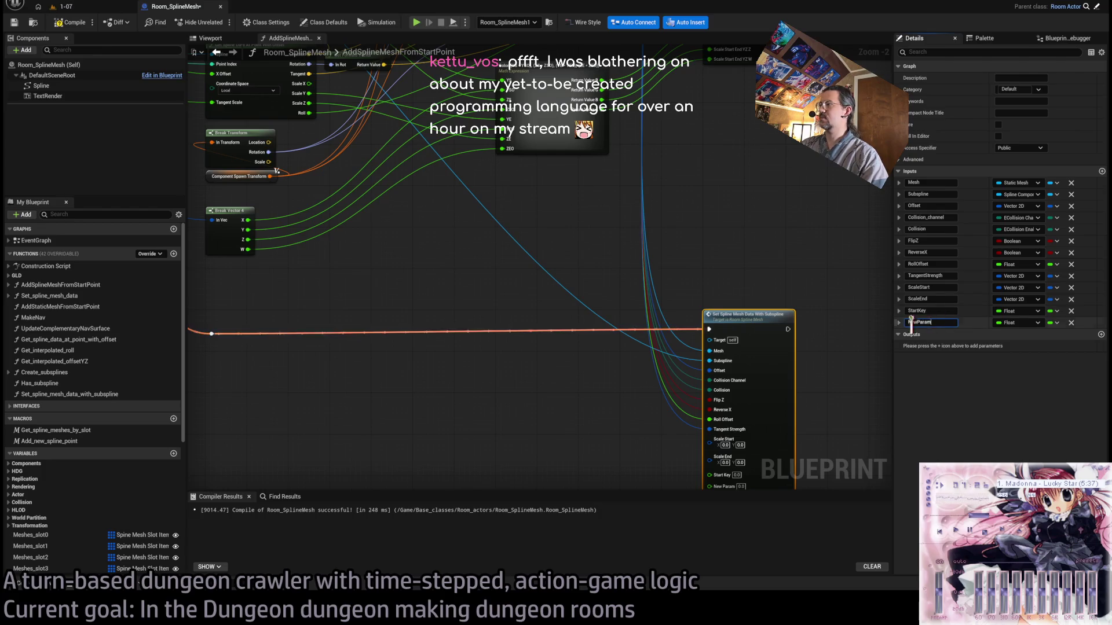
{"action": "type", "text": "EndKey"}
{"action": "key", "text": "Return"}
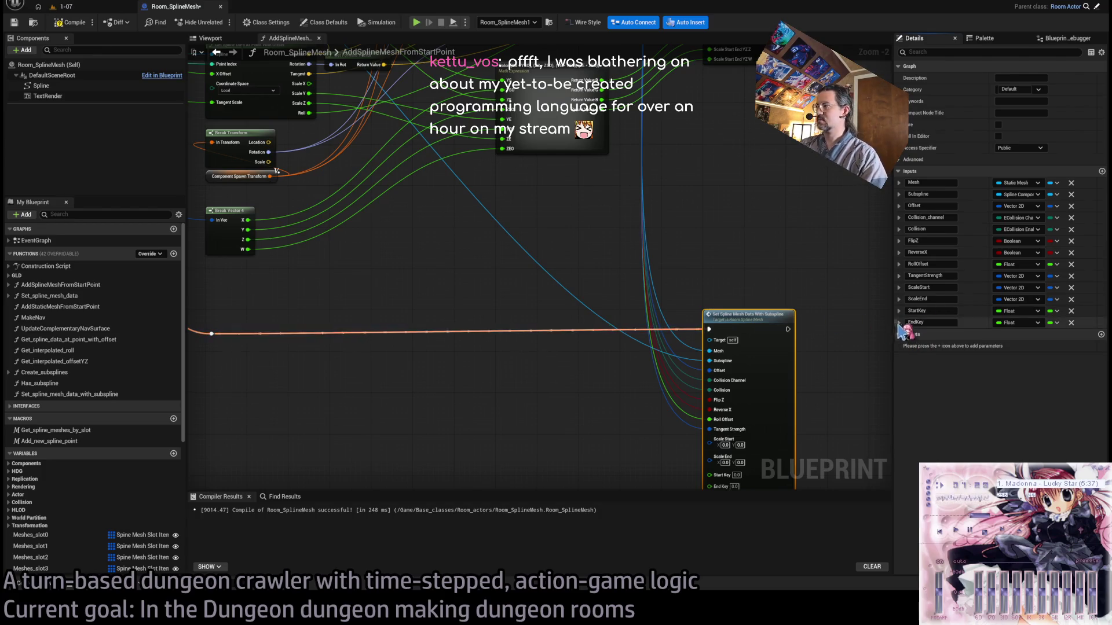
Reorder the inputs so StartKey and EndKey sit directly under Subspline.
{"action": "mouse_move", "coordinate": [899, 323]}
{"action": "left_mouse_down"}
{"action": "mouse_move", "coordinate": [897, 191]}
{"action": "mouse_move", "coordinate": [901, 217]}
{"action": "mouse_move", "coordinate": [901, 203]}
{"action": "left_mouse_up"}
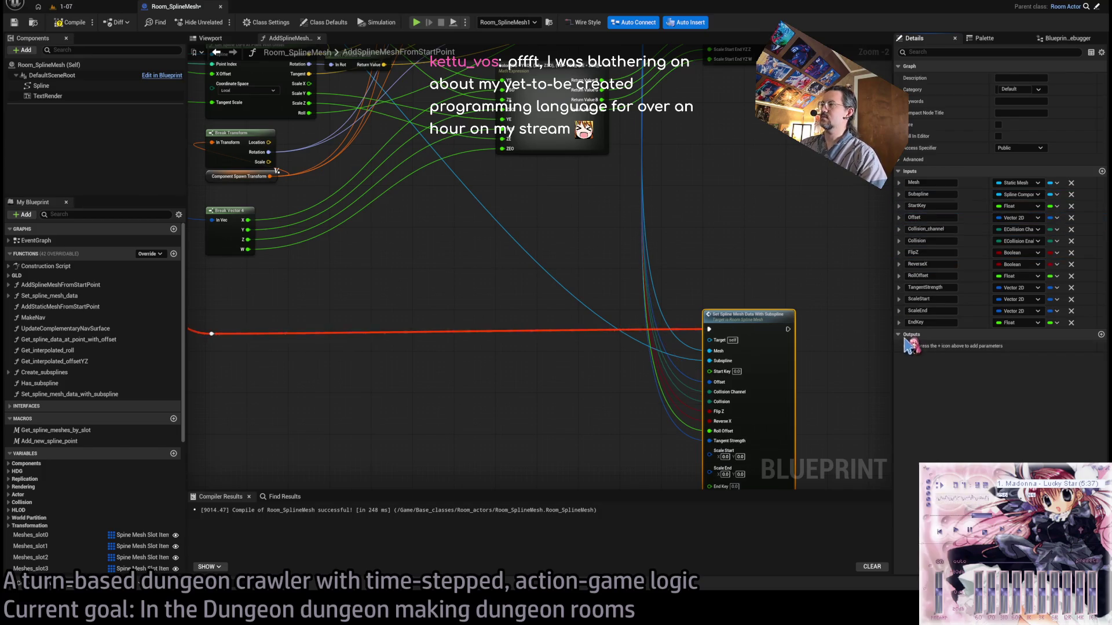
{"action": "left_click_drag", "start_coordinate": [895, 322], "coordinate": [901, 215]}
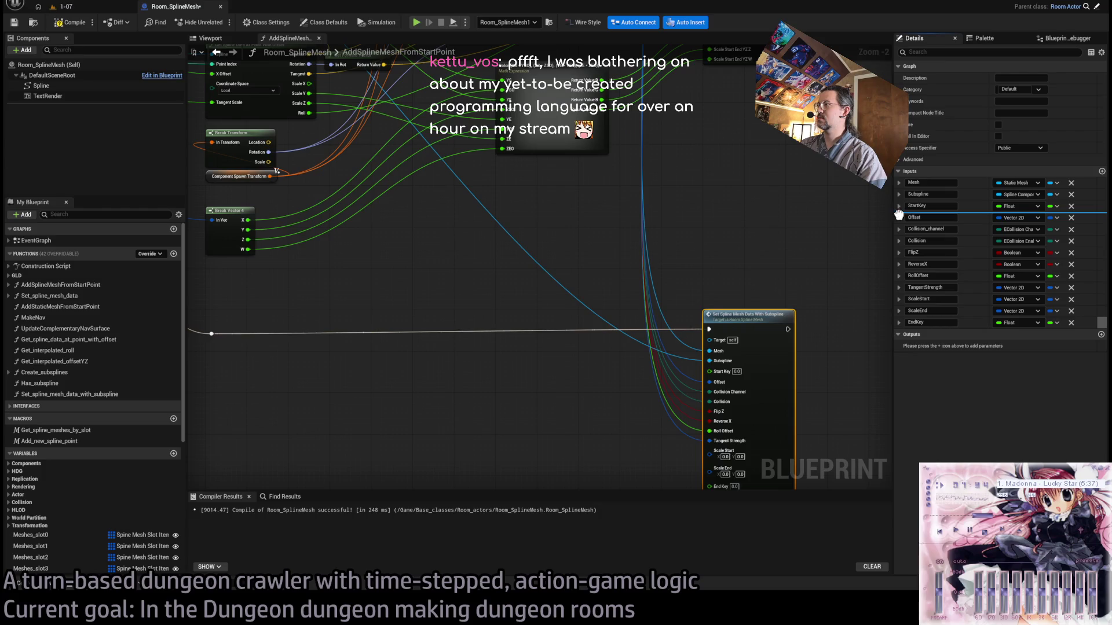
{"action": "left_click_drag", "start_coordinate": [591, 241], "coordinate": [817, 310]}
{"action": "scroll", "coordinate": [683, 350], "scroll_direction": "down", "scroll_amount": 1}
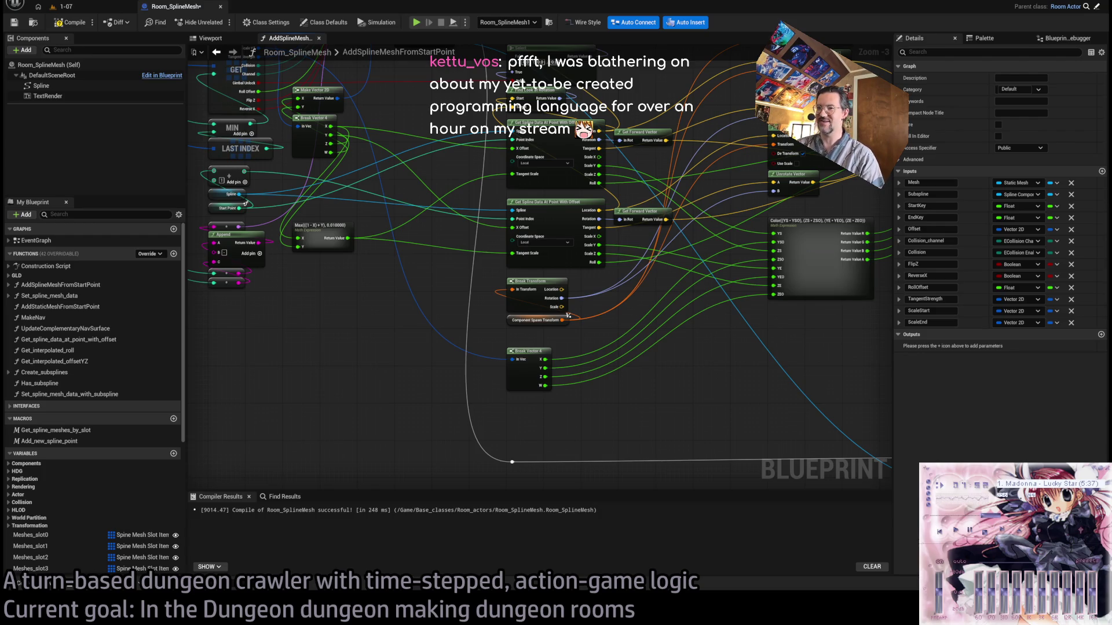
{"action": "mouse_move", "coordinate": [681, 378]}
{"action": "left_mouse_down"}
{"action": "mouse_move", "coordinate": [581, 355]}
{"action": "mouse_move", "coordinate": [571, 384]}
{"action": "mouse_move", "coordinate": [551, 255]}
{"action": "mouse_move", "coordinate": [517, 313]}
{"action": "mouse_move", "coordinate": [516, 342]}
{"action": "mouse_move", "coordinate": [602, 466]}
{"action": "mouse_move", "coordinate": [651, 422]}
{"action": "mouse_move", "coordinate": [621, 449]}
{"action": "left_mouse_up"}
{"action": "mouse_move", "coordinate": [485, 353]}
{"action": "left_mouse_down"}
{"action": "mouse_move", "coordinate": [641, 392]}
{"action": "mouse_move", "coordinate": [638, 402]}
{"action": "mouse_move", "coordinate": [526, 216]}
{"action": "mouse_move", "coordinate": [617, 421]}
{"action": "mouse_move", "coordinate": [485, 231]}
{"action": "left_mouse_up"}
{"action": "mouse_move", "coordinate": [689, 350]}
{"action": "left_mouse_down"}
{"action": "mouse_move", "coordinate": [511, 323]}
{"action": "mouse_move", "coordinate": [407, 219]}
{"action": "left_mouse_up"}
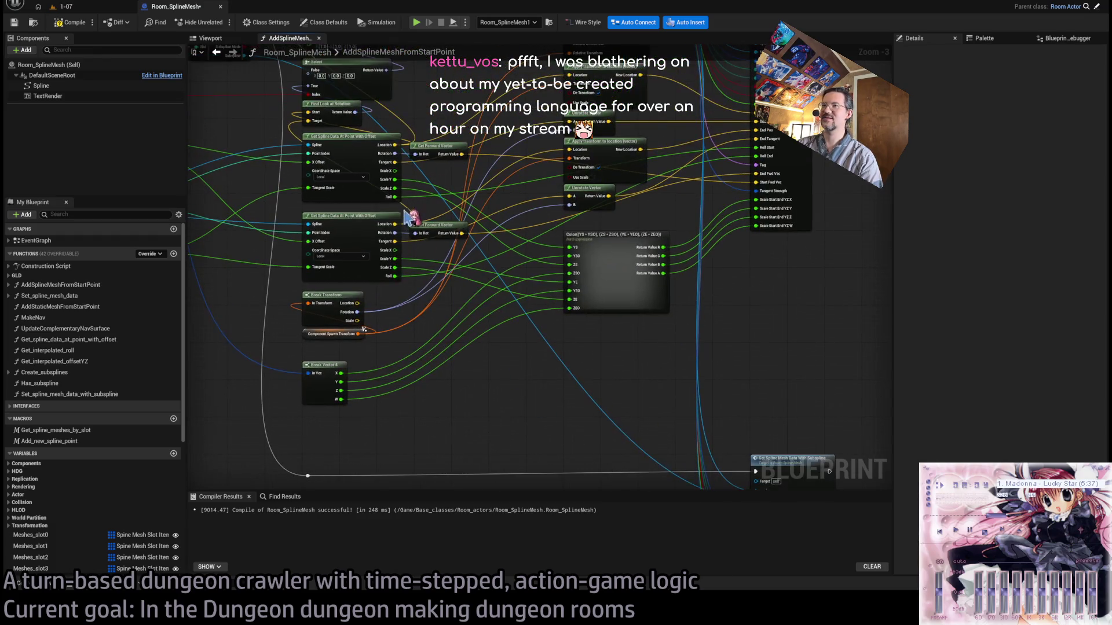
{"action": "mouse_move", "coordinate": [486, 284]}
{"action": "left_mouse_down"}
{"action": "mouse_move", "coordinate": [489, 220]}
{"action": "mouse_move", "coordinate": [524, 354]}
{"action": "left_mouse_up"}
{"action": "left_click_drag", "start_coordinate": [460, 337], "coordinate": [520, 444]}
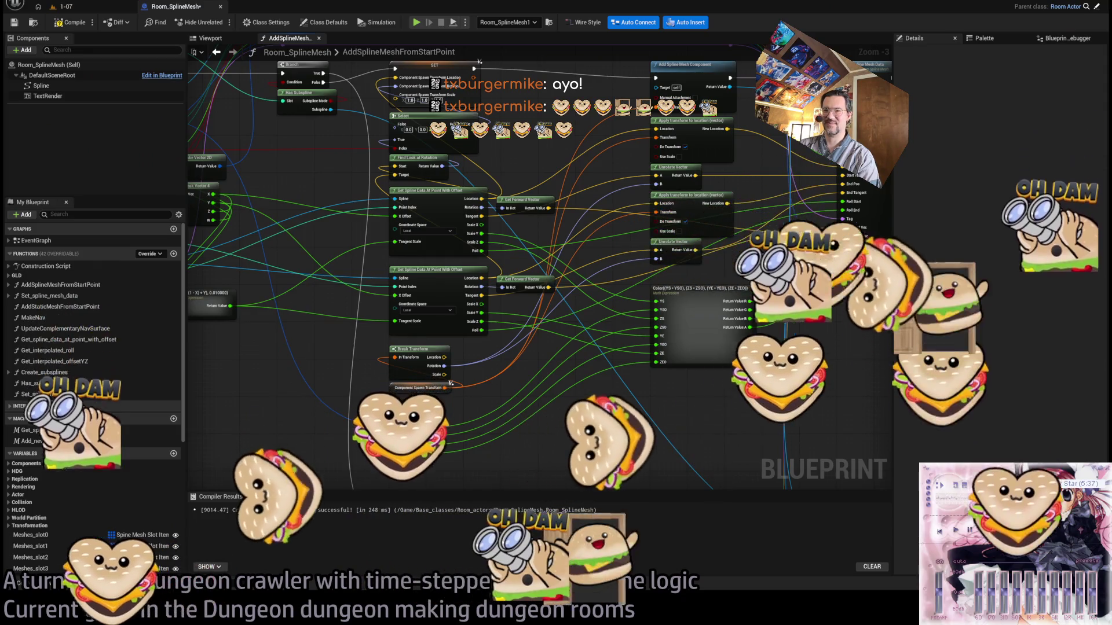
{"action": "mouse_move", "coordinate": [475, 387]}
{"action": "left_mouse_down"}
{"action": "mouse_move", "coordinate": [479, 368]}
{"action": "mouse_move", "coordinate": [517, 402]}
{"action": "mouse_move", "coordinate": [546, 343]}
{"action": "mouse_move", "coordinate": [413, 308]}
{"action": "mouse_move", "coordinate": [662, 276]}
{"action": "left_mouse_up"}
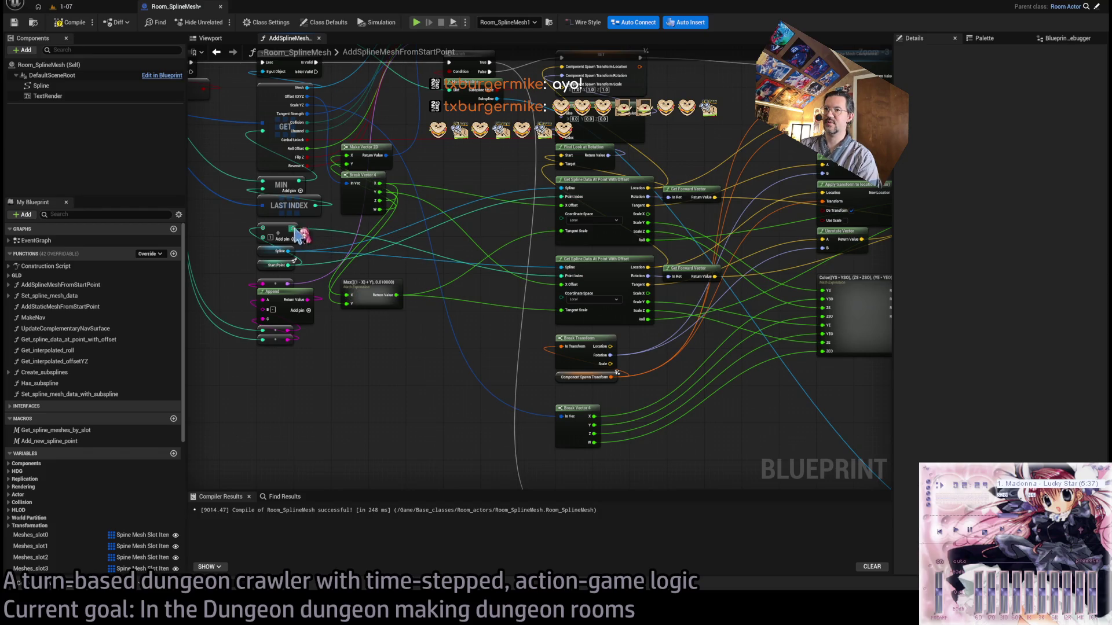
{"action": "mouse_move", "coordinate": [294, 228]}
{"action": "left_mouse_down"}
{"action": "mouse_move", "coordinate": [434, 450]}
{"action": "mouse_move", "coordinate": [540, 541]}
{"action": "mouse_move", "coordinate": [559, 351]}
{"action": "left_mouse_up"}
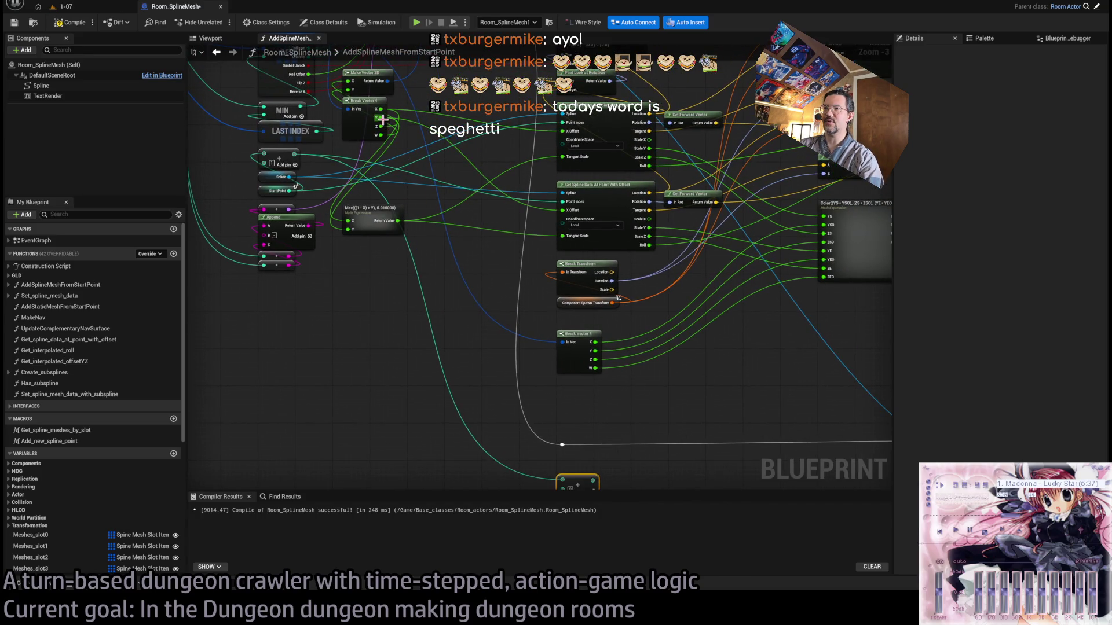
Wire Start Point and Break Vector 4's Y into two Add nodes, feeding the upper one to Start Key.
{"action": "left_click_drag", "start_coordinate": [382, 120], "coordinate": [579, 462]}
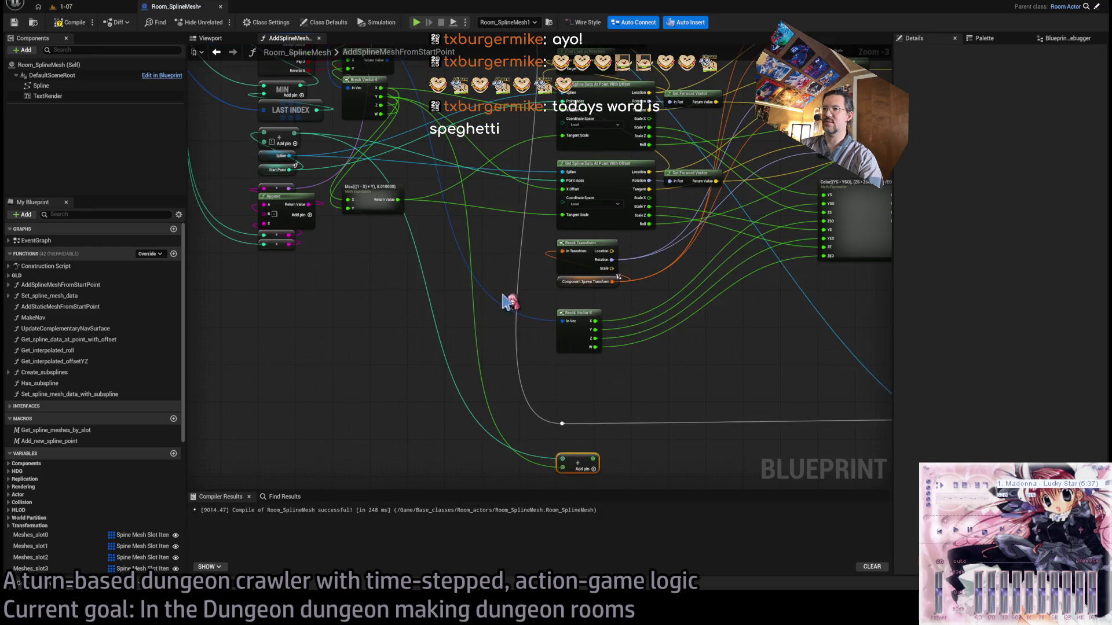
{"action": "mouse_move", "coordinate": [287, 249]}
{"action": "left_mouse_down"}
{"action": "mouse_move", "coordinate": [405, 403]}
{"action": "mouse_move", "coordinate": [517, 379]}
{"action": "mouse_move", "coordinate": [572, 280]}
{"action": "mouse_move", "coordinate": [579, 355]}
{"action": "left_mouse_up"}
{"action": "left_click_drag", "start_coordinate": [579, 290], "coordinate": [589, 569]}
{"action": "mouse_move", "coordinate": [303, 259]}
{"action": "left_mouse_down"}
{"action": "mouse_move", "coordinate": [502, 513]}
{"action": "mouse_move", "coordinate": [516, 476]}
{"action": "mouse_move", "coordinate": [576, 442]}
{"action": "mouse_move", "coordinate": [566, 443]}
{"action": "left_mouse_up"}
{"action": "mouse_move", "coordinate": [615, 470]}
{"action": "left_mouse_down"}
{"action": "mouse_move", "coordinate": [560, 387]}
{"action": "mouse_move", "coordinate": [583, 382]}
{"action": "mouse_move", "coordinate": [585, 355]}
{"action": "left_mouse_up"}
{"action": "left_click_drag", "start_coordinate": [651, 374], "coordinate": [394, 334]}
{"action": "left_click", "coordinate": [389, 334]}
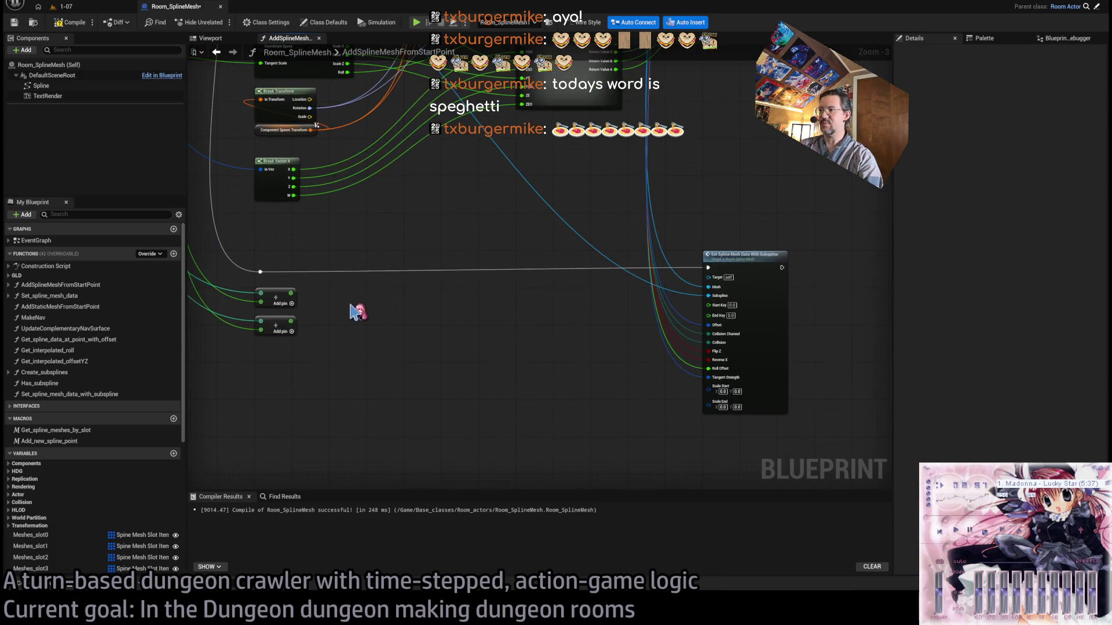
{"action": "mouse_move", "coordinate": [291, 293]}
{"action": "left_mouse_down"}
{"action": "mouse_move", "coordinate": [709, 305]}
{"action": "mouse_move", "coordinate": [322, 310]}
{"action": "mouse_move", "coordinate": [292, 322]}
{"action": "left_mouse_up"}
Open the Set_spline_mesh_data_with_subspline function graph from its call node.
{"action": "scroll", "coordinate": [546, 348], "scroll_direction": "down", "scroll_amount": 1}
{"action": "scroll", "coordinate": [520, 328], "scroll_direction": "up", "scroll_amount": 1}
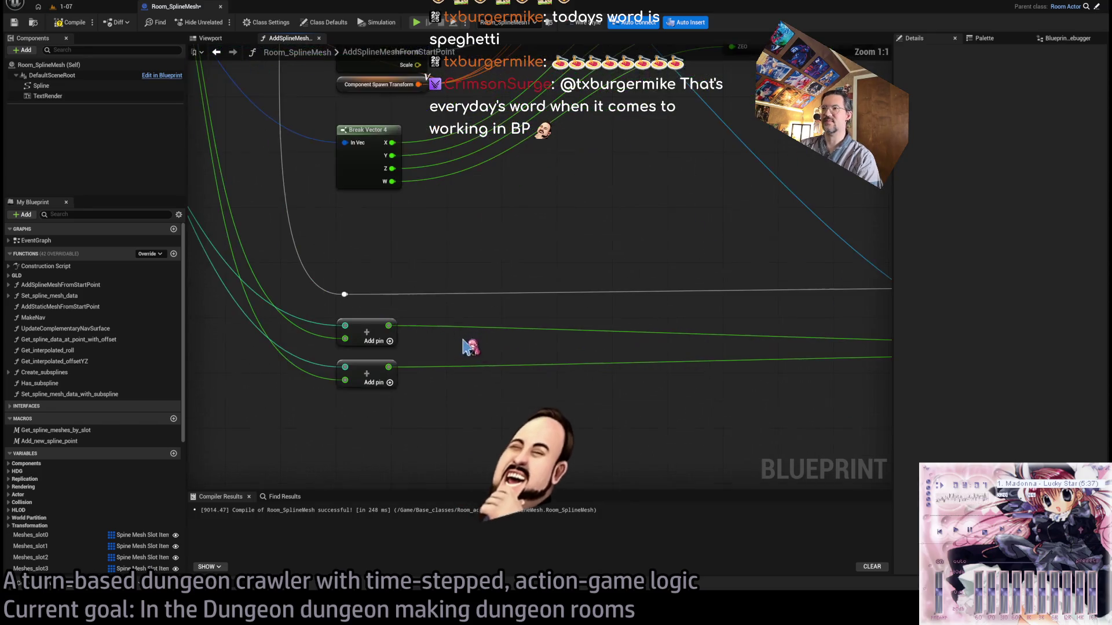
{"action": "left_click", "coordinate": [370, 368]}
{"action": "scroll", "coordinate": [191, 390], "scroll_direction": "up", "scroll_amount": 3}
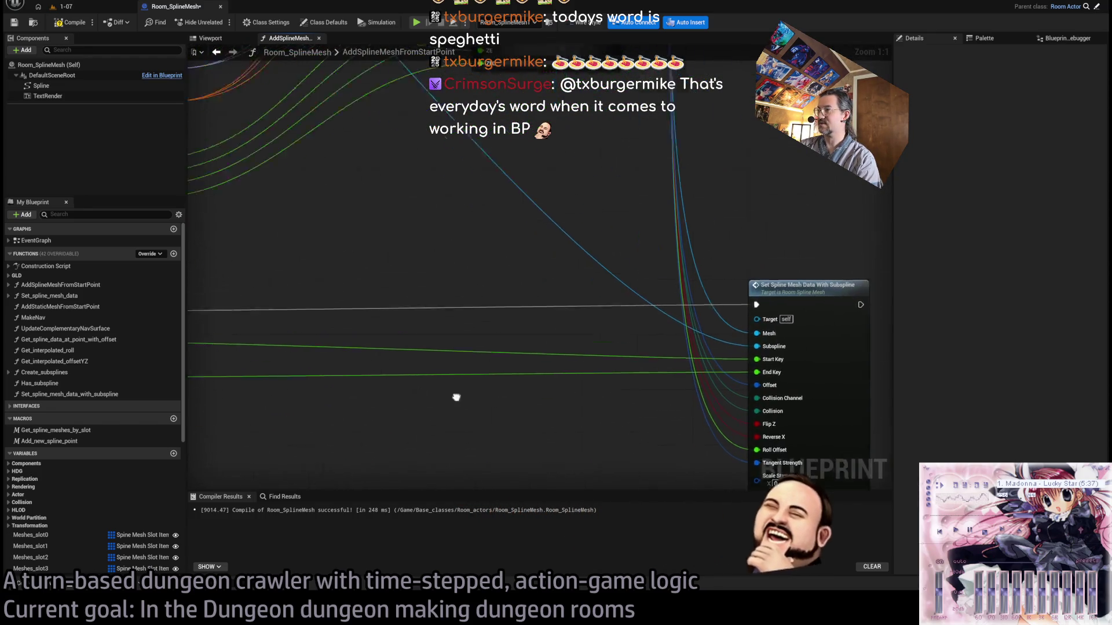
{"action": "scroll", "coordinate": [419, 385], "scroll_direction": "down", "scroll_amount": 2}
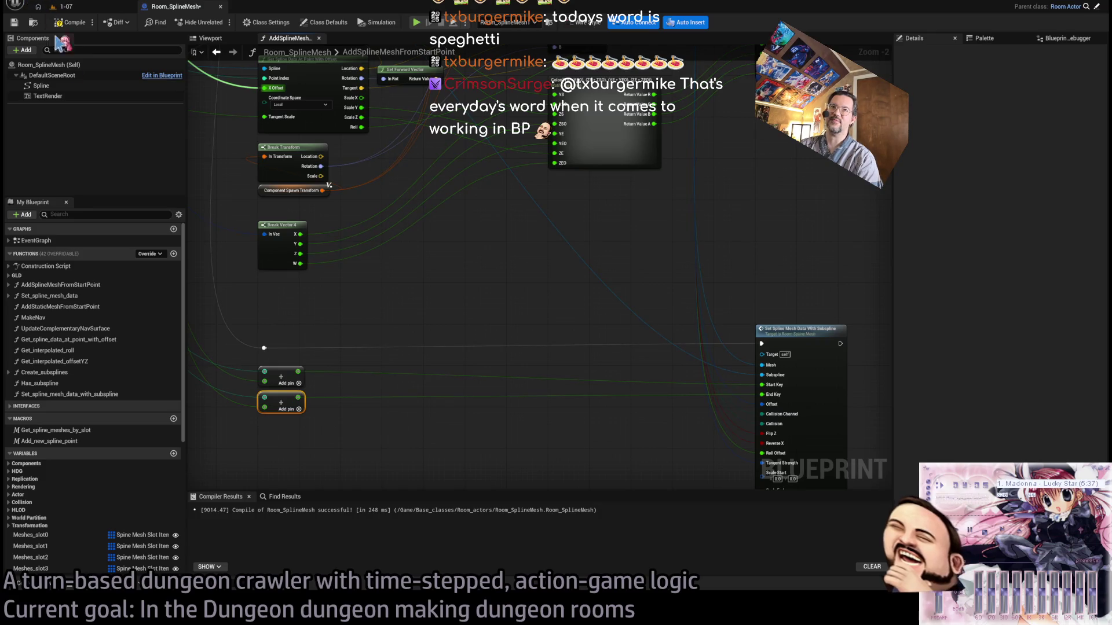
{"action": "mouse_move", "coordinate": [442, 236]}
{"action": "left_mouse_down"}
{"action": "mouse_move", "coordinate": [536, 276]}
{"action": "mouse_move", "coordinate": [530, 241]}
{"action": "left_mouse_up"}
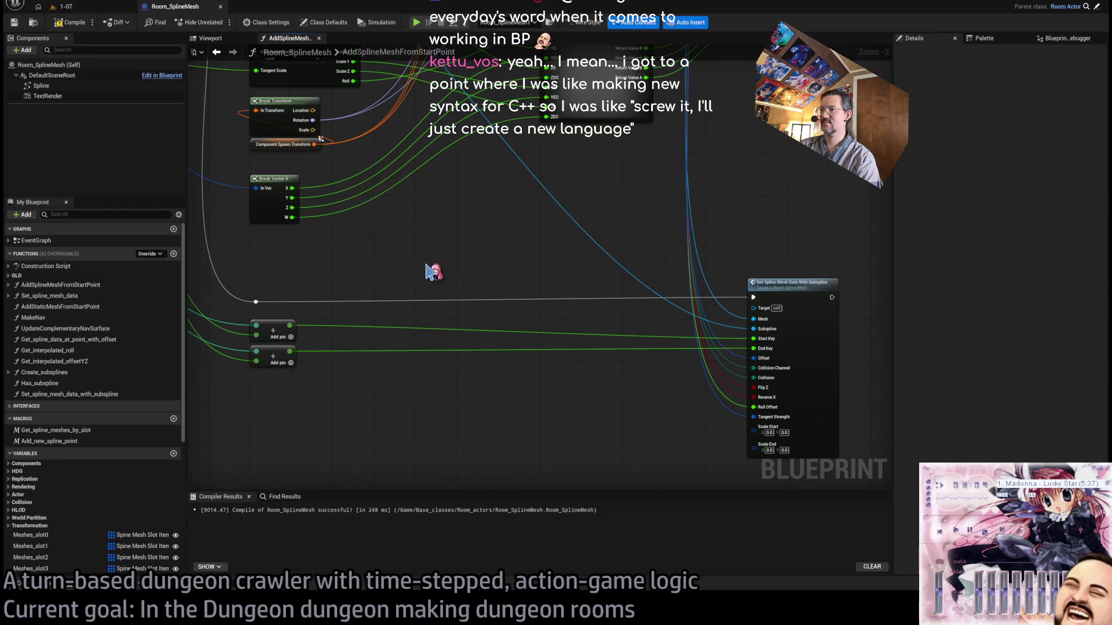
{"action": "left_click_drag", "start_coordinate": [568, 286], "coordinate": [331, 263]}
{"action": "double_click", "coordinate": [569, 278]}
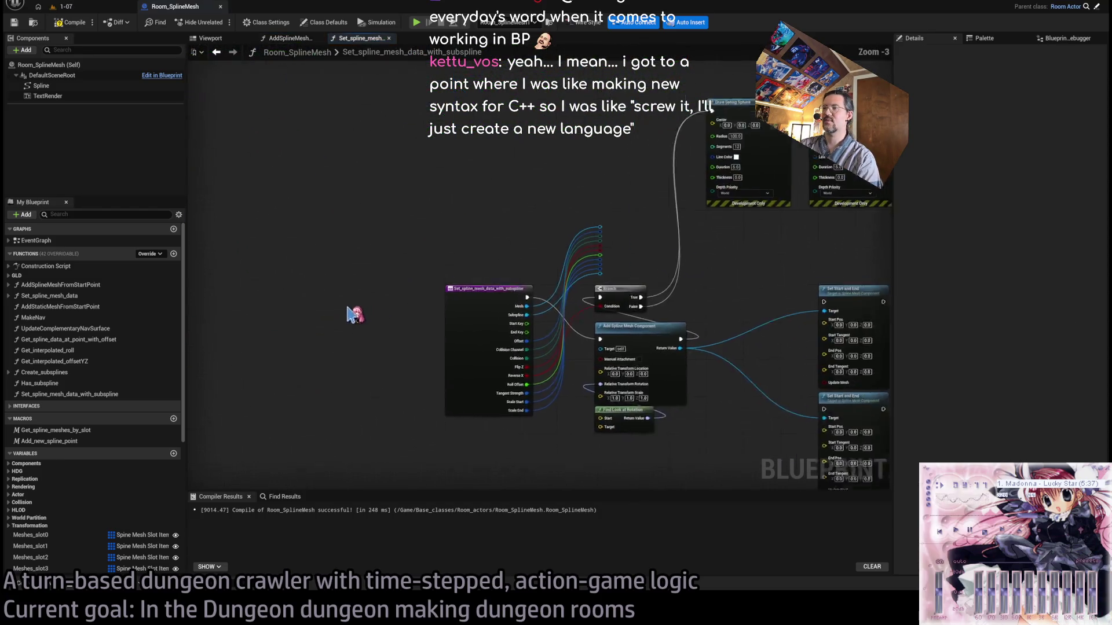
Pull a wire from the Subspline input and leave it as a reroute knot.
{"action": "left_click_drag", "start_coordinate": [744, 268], "coordinate": [659, 271]}
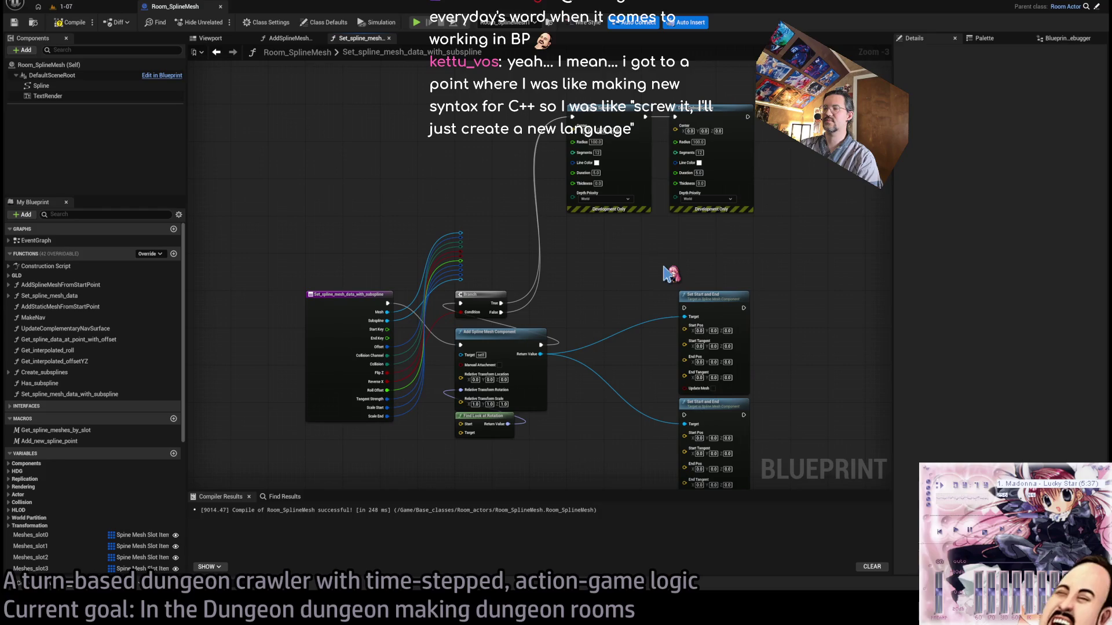
{"action": "mouse_move", "coordinate": [813, 248]}
{"action": "left_mouse_down"}
{"action": "mouse_move", "coordinate": [516, 442]}
{"action": "mouse_move", "coordinate": [458, 446]}
{"action": "left_mouse_up"}
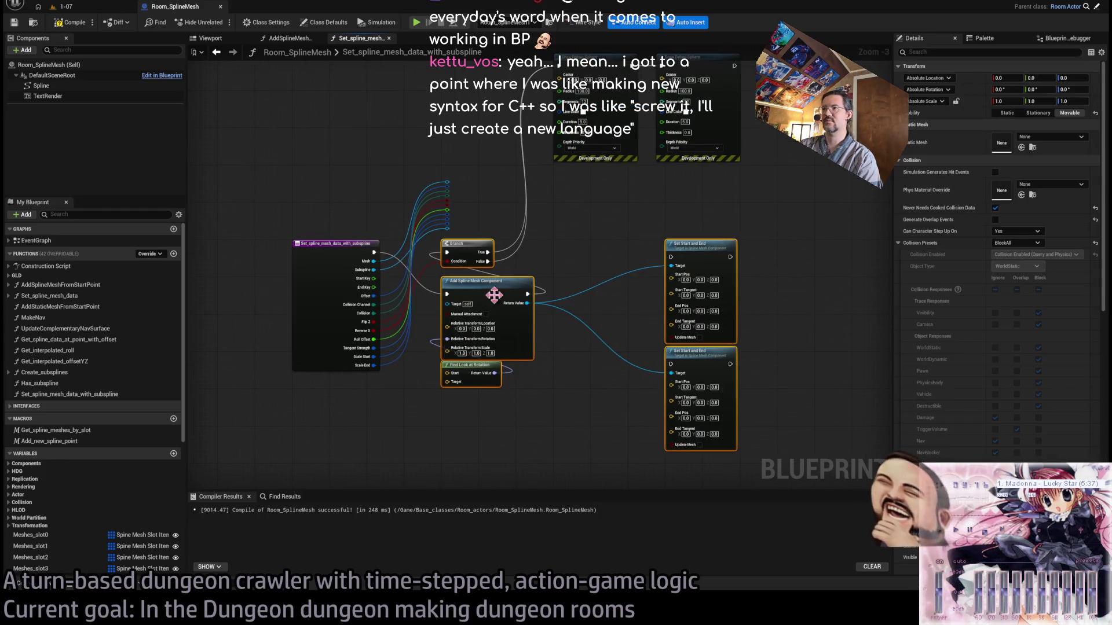
{"action": "left_click", "coordinate": [447, 435]}
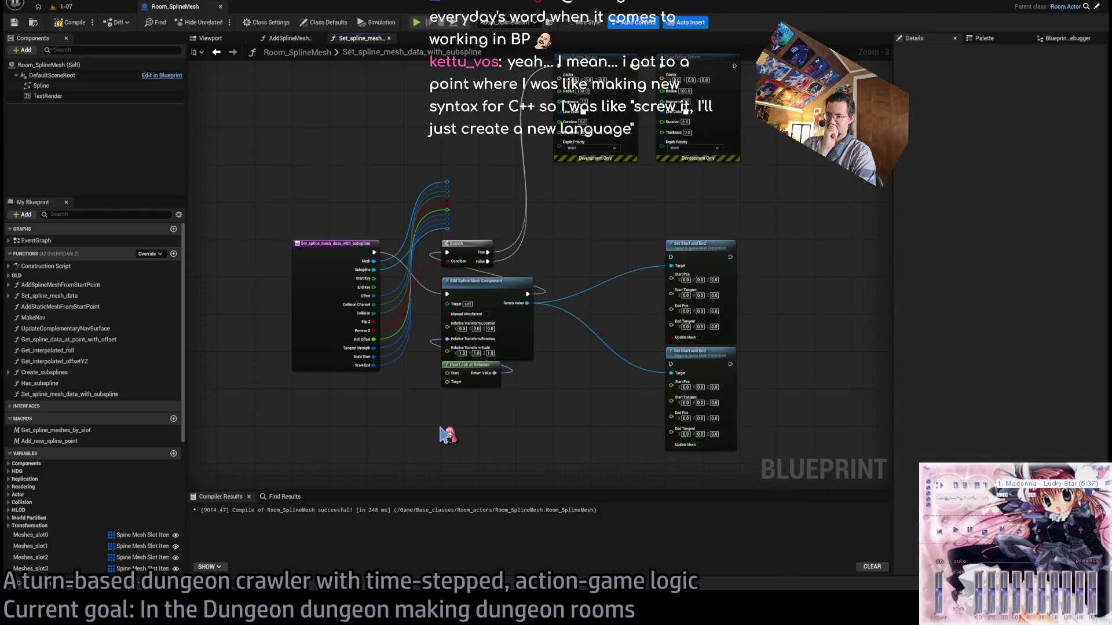
{"action": "scroll", "coordinate": [457, 400], "scroll_direction": "up", "scroll_amount": 3}
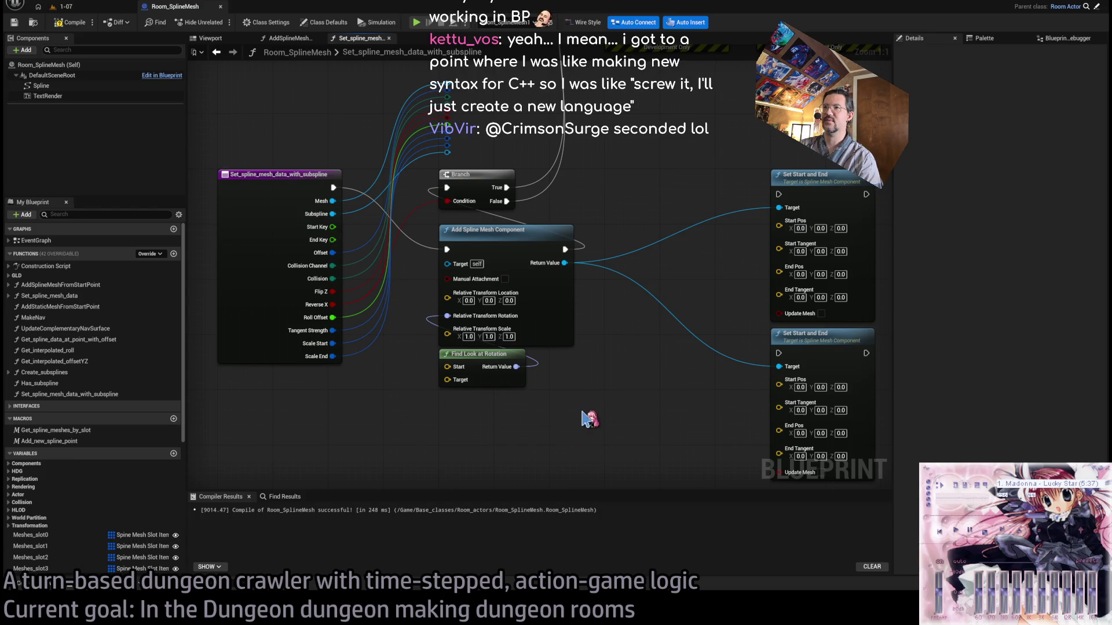
{"action": "scroll", "coordinate": [565, 412], "scroll_direction": "down", "scroll_amount": 3}
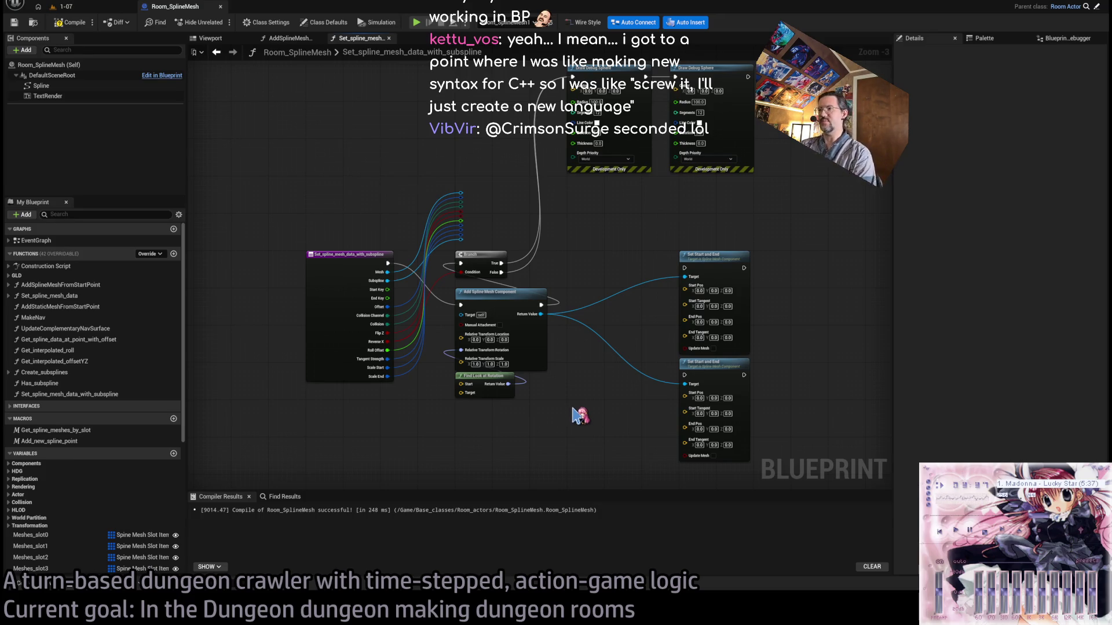
{"action": "scroll", "coordinate": [509, 315], "scroll_direction": "up", "scroll_amount": 2}
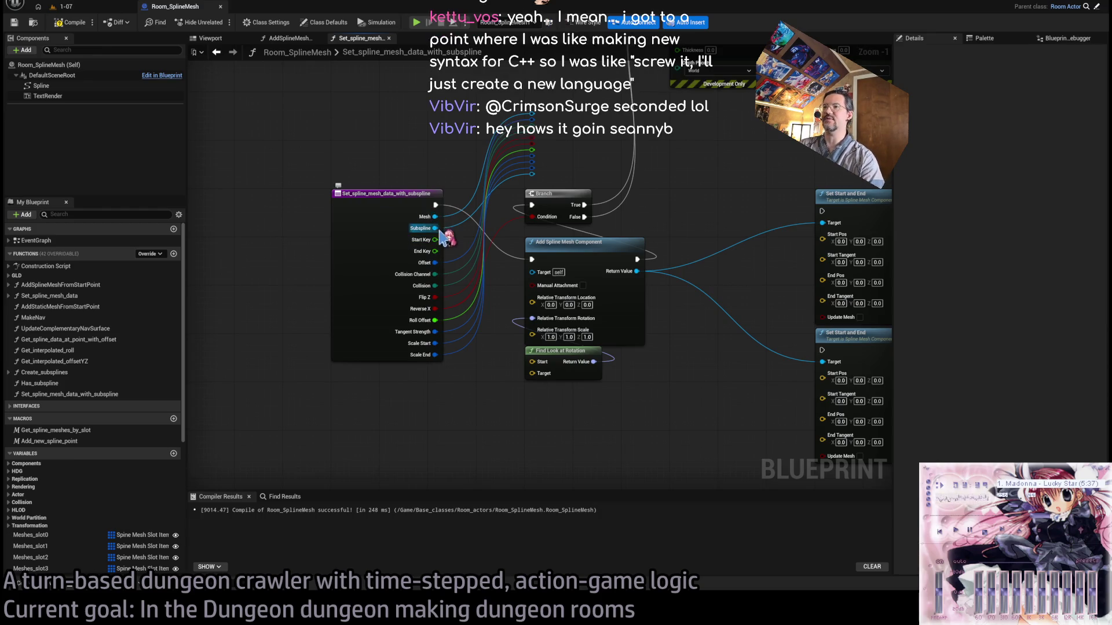
{"action": "mouse_move", "coordinate": [438, 228]}
{"action": "left_mouse_down"}
{"action": "mouse_move", "coordinate": [502, 380]}
{"action": "mouse_move", "coordinate": [544, 427]}
{"action": "left_mouse_up"}
{"action": "mouse_move", "coordinate": [435, 239]}
{"action": "left_mouse_down"}
{"action": "mouse_move", "coordinate": [539, 448]}
{"action": "mouse_move", "coordinate": [557, 419]}
{"action": "mouse_move", "coordinate": [603, 405]}
{"action": "mouse_move", "coordinate": [624, 427]}
{"action": "left_mouse_up"}
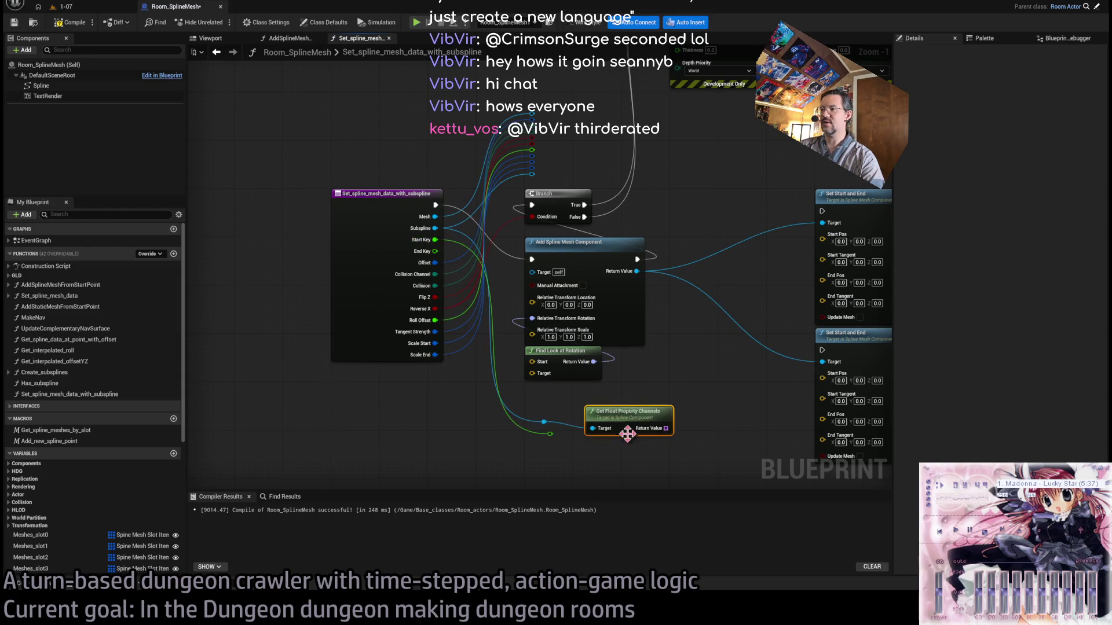
From the reroute knot, add a Get Transform at Spline Input Key node.
{"action": "mouse_move", "coordinate": [553, 440]}
{"action": "left_mouse_down"}
{"action": "mouse_move", "coordinate": [539, 417]}
{"action": "mouse_move", "coordinate": [589, 416]}
{"action": "mouse_move", "coordinate": [601, 446]}
{"action": "mouse_move", "coordinate": [602, 405]}
{"action": "left_mouse_up"}
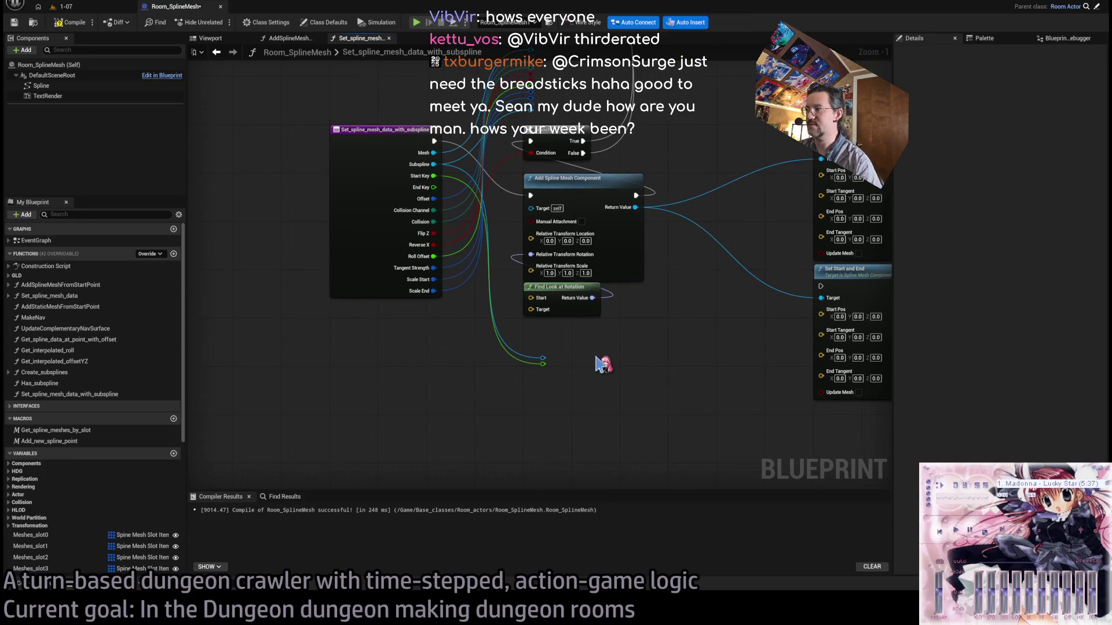
{"action": "left_click_drag", "start_coordinate": [460, 397], "coordinate": [490, 347]}
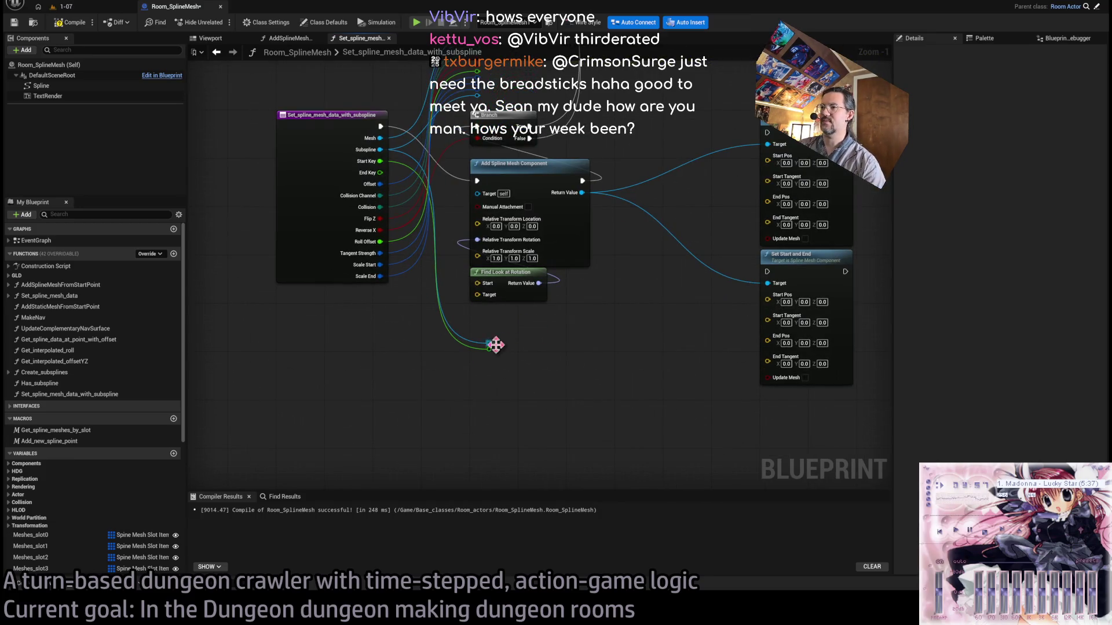
{"action": "mouse_move", "coordinate": [612, 319]}
{"action": "left_mouse_down"}
{"action": "mouse_move", "coordinate": [598, 338]}
{"action": "mouse_move", "coordinate": [561, 343]}
{"action": "left_mouse_up"}
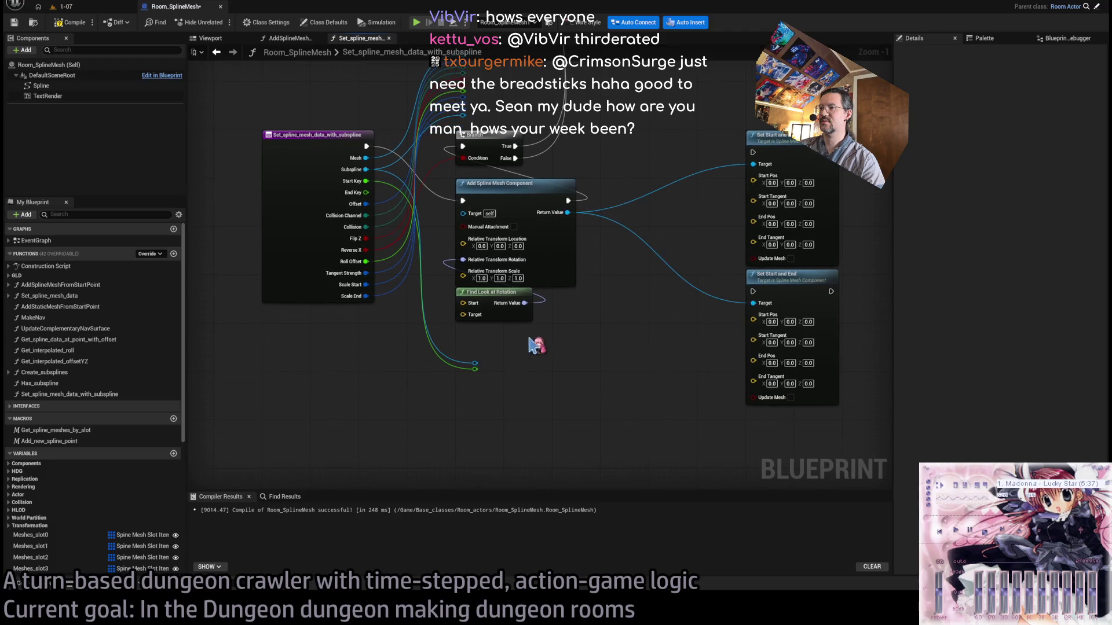
{"action": "left_click_drag", "start_coordinate": [475, 364], "coordinate": [527, 350]}
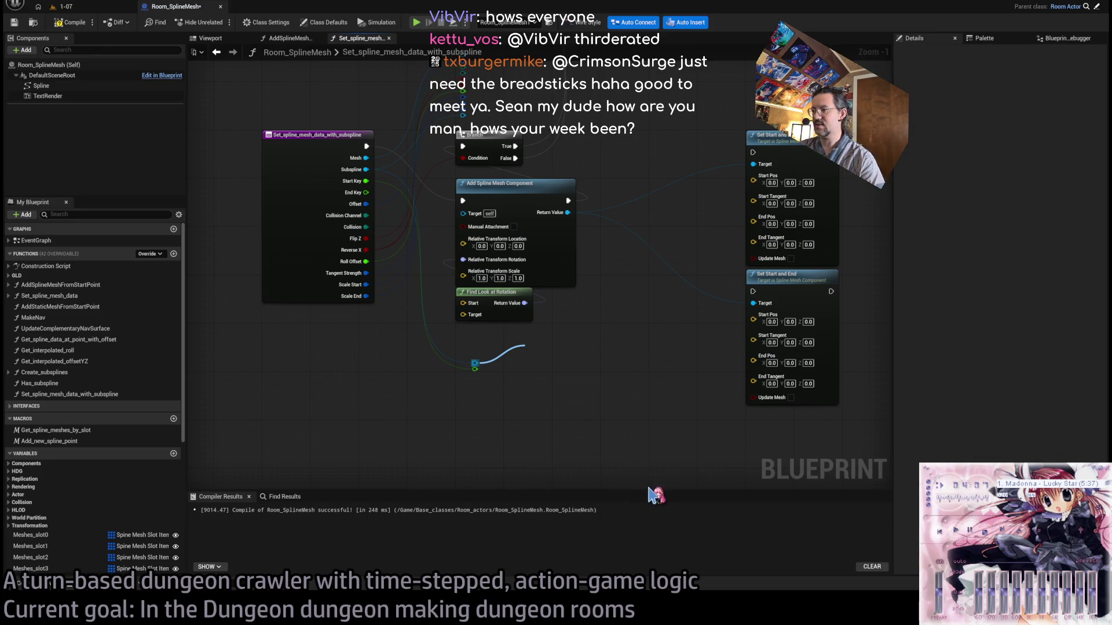
{"action": "left_click", "coordinate": [623, 509]}
{"action": "left_click_drag", "start_coordinate": [575, 351], "coordinate": [544, 354]}
{"action": "mouse_move", "coordinate": [628, 446]}
{"action": "left_mouse_down"}
{"action": "mouse_move", "coordinate": [496, 410]}
{"action": "mouse_move", "coordinate": [516, 377]}
{"action": "left_mouse_up"}
{"action": "left_click", "coordinate": [635, 461]}
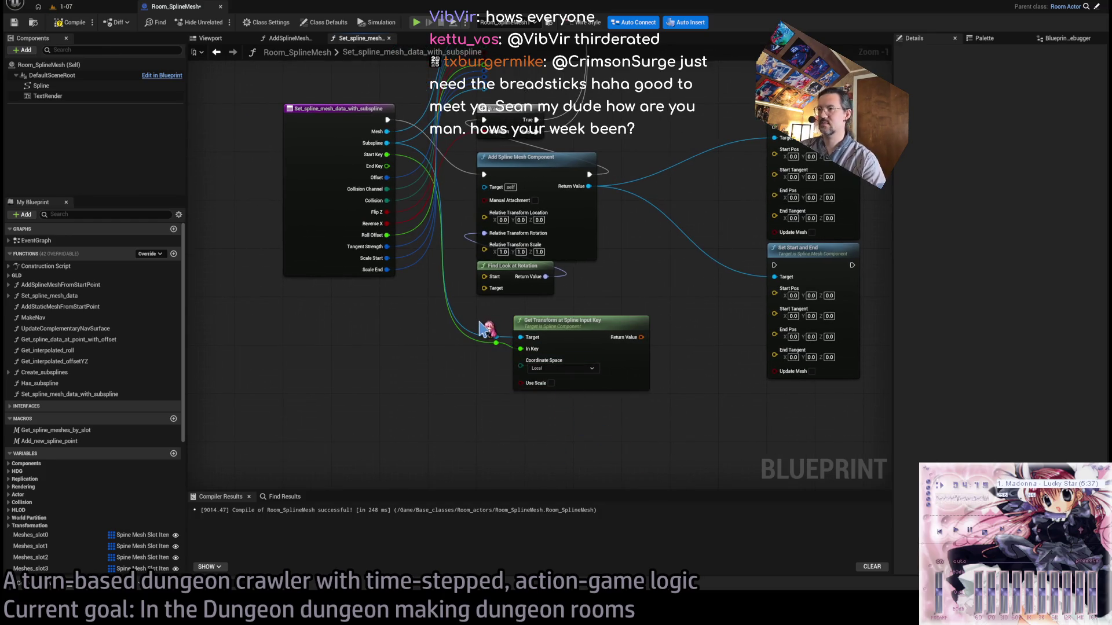
Replace the reroute with a direct Subspline-to-Target wire and set Coordinate Space to World.
{"action": "mouse_move", "coordinate": [499, 343]}
{"action": "left_mouse_down"}
{"action": "mouse_move", "coordinate": [412, 446]}
{"action": "mouse_move", "coordinate": [666, 441]}
{"action": "mouse_move", "coordinate": [350, 462]}
{"action": "mouse_move", "coordinate": [699, 461]}
{"action": "mouse_move", "coordinate": [437, 447]}
{"action": "left_mouse_up"}
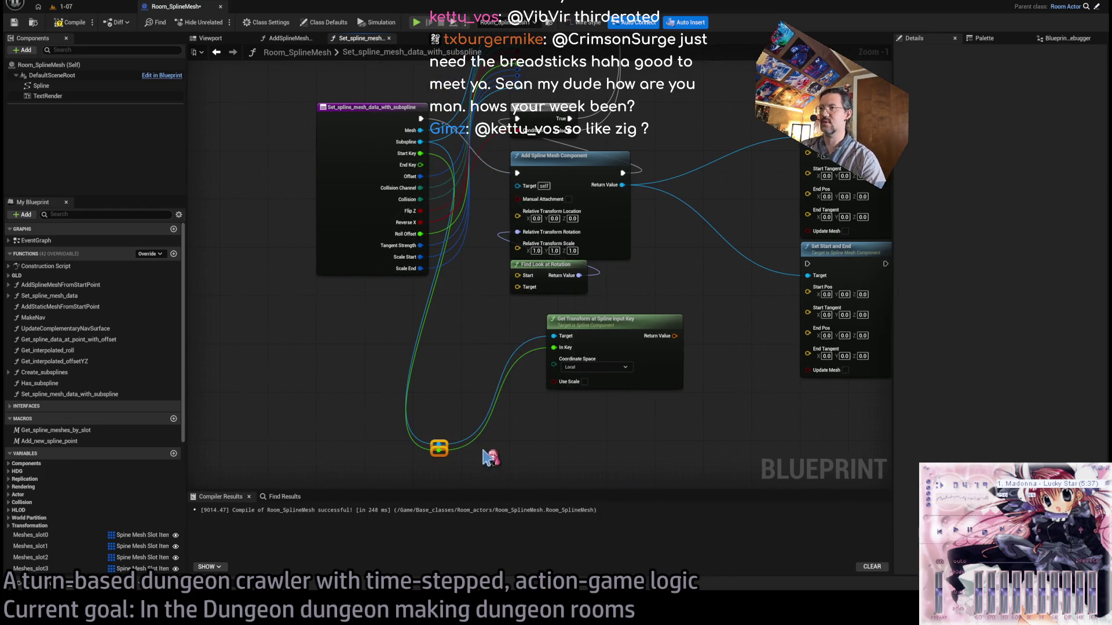
{"action": "key", "text": "Delete"}
{"action": "mouse_move", "coordinate": [420, 142]}
{"action": "left_mouse_down"}
{"action": "mouse_move", "coordinate": [568, 344]}
{"action": "mouse_move", "coordinate": [492, 249]}
{"action": "mouse_move", "coordinate": [555, 347]}
{"action": "mouse_move", "coordinate": [559, 330]}
{"action": "left_mouse_up"}
{"action": "left_click", "coordinate": [559, 367]}
{"action": "left_click", "coordinate": [542, 382]}
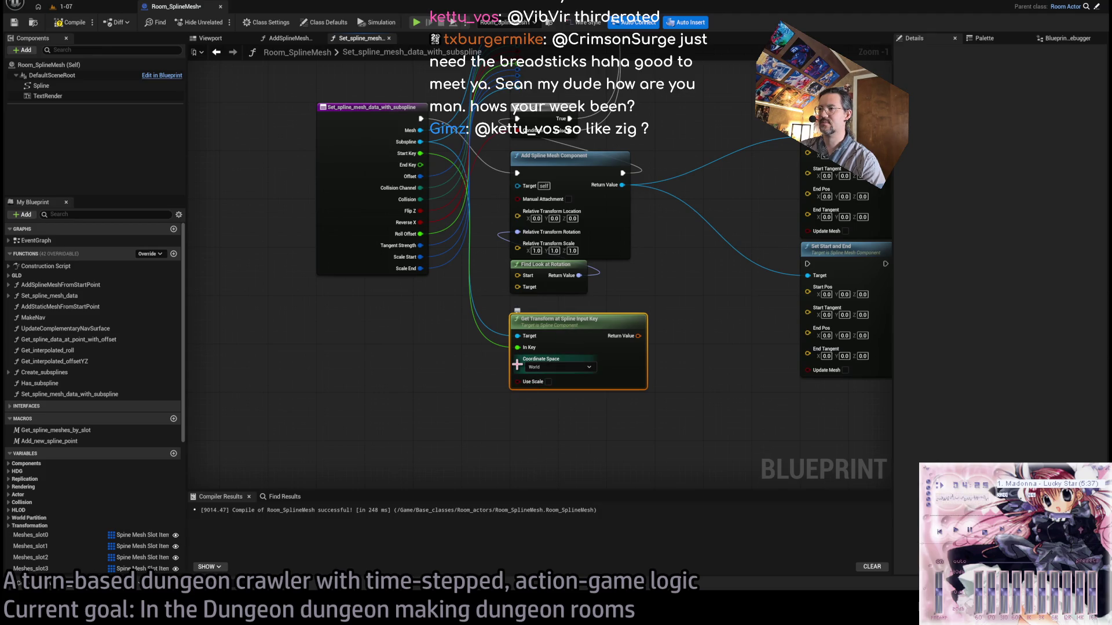
Nudge the Get Transform node into place, then switch to the GLD RPG systems document.
{"action": "left_click_drag", "start_coordinate": [620, 429], "coordinate": [558, 414]}
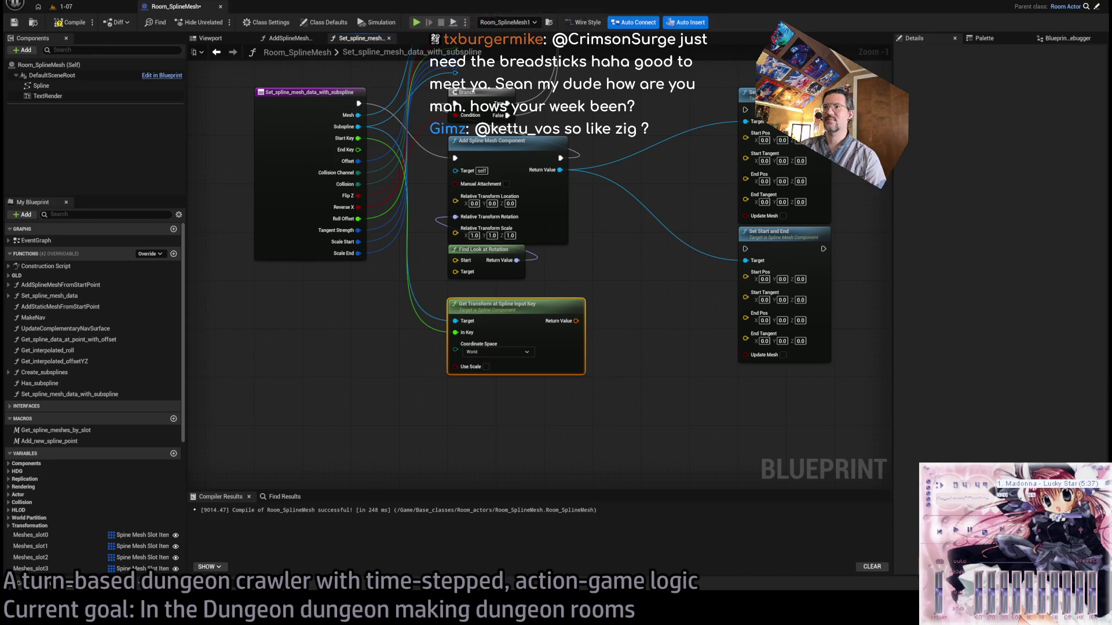
{"action": "mouse_move", "coordinate": [605, 319]}
{"action": "left_mouse_down"}
{"action": "mouse_move", "coordinate": [643, 386]}
{"action": "mouse_move", "coordinate": [619, 389]}
{"action": "left_mouse_up"}
{"action": "mouse_move", "coordinate": [509, 376]}
{"action": "left_mouse_down"}
{"action": "mouse_move", "coordinate": [506, 359]}
{"action": "mouse_move", "coordinate": [543, 399]}
{"action": "mouse_move", "coordinate": [543, 365]}
{"action": "mouse_move", "coordinate": [544, 389]}
{"action": "left_mouse_up"}
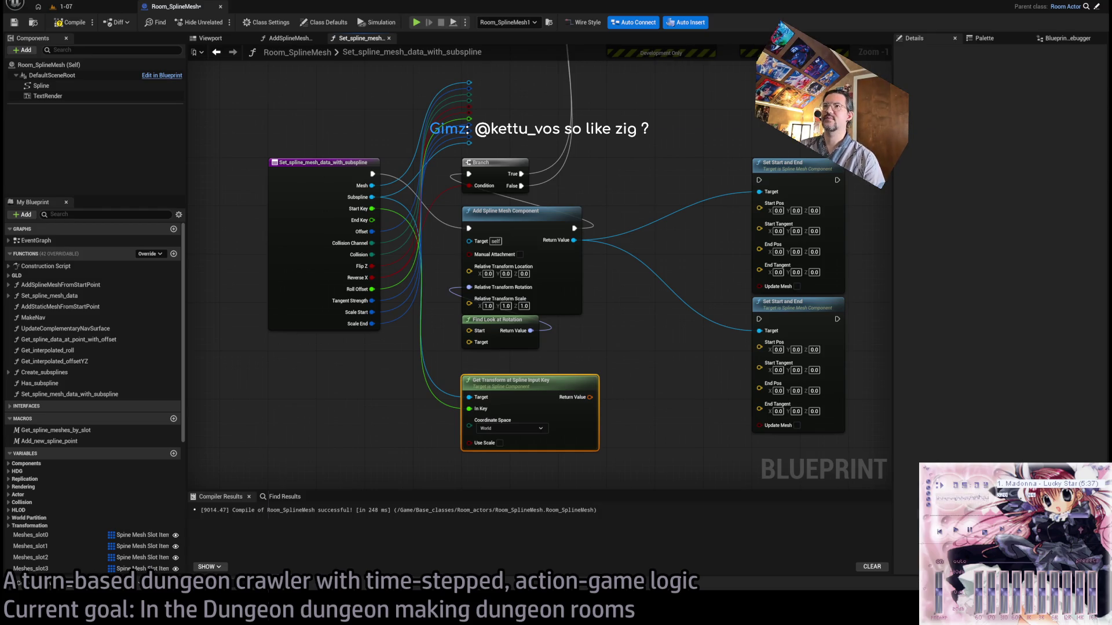
{"action": "key", "text": "alt+Tab"}
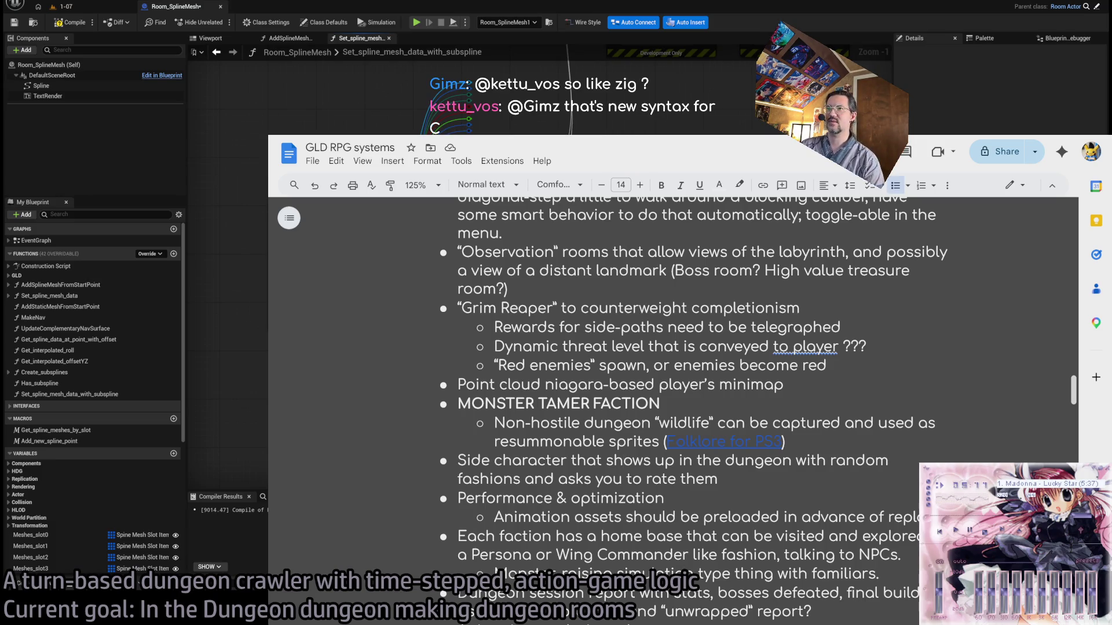
Search YouTube for 'Penny's Big Breakaway' from a new Chrome tab.
{"action": "key", "text": "ctrl+t"}
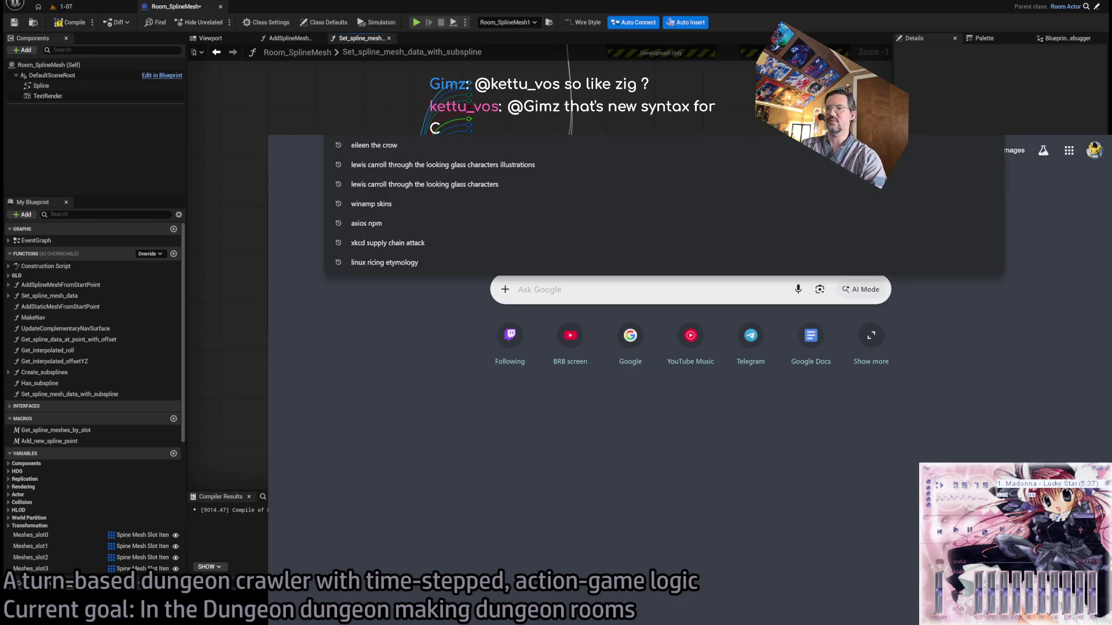
{"action": "type", "text": "Penny's Big"}
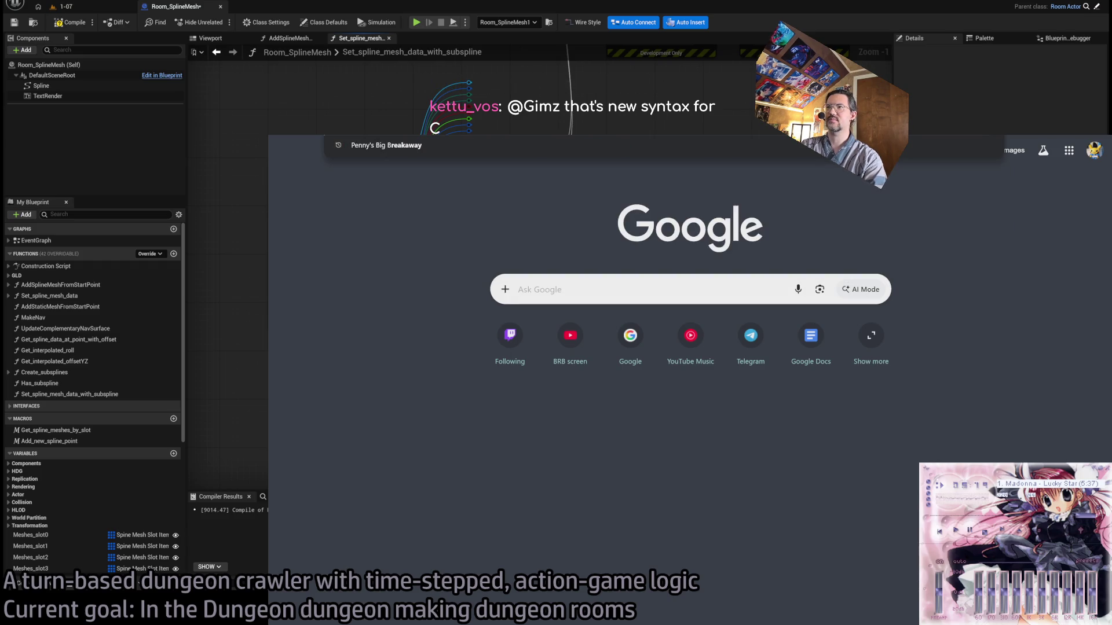
{"action": "key", "text": "Return"}
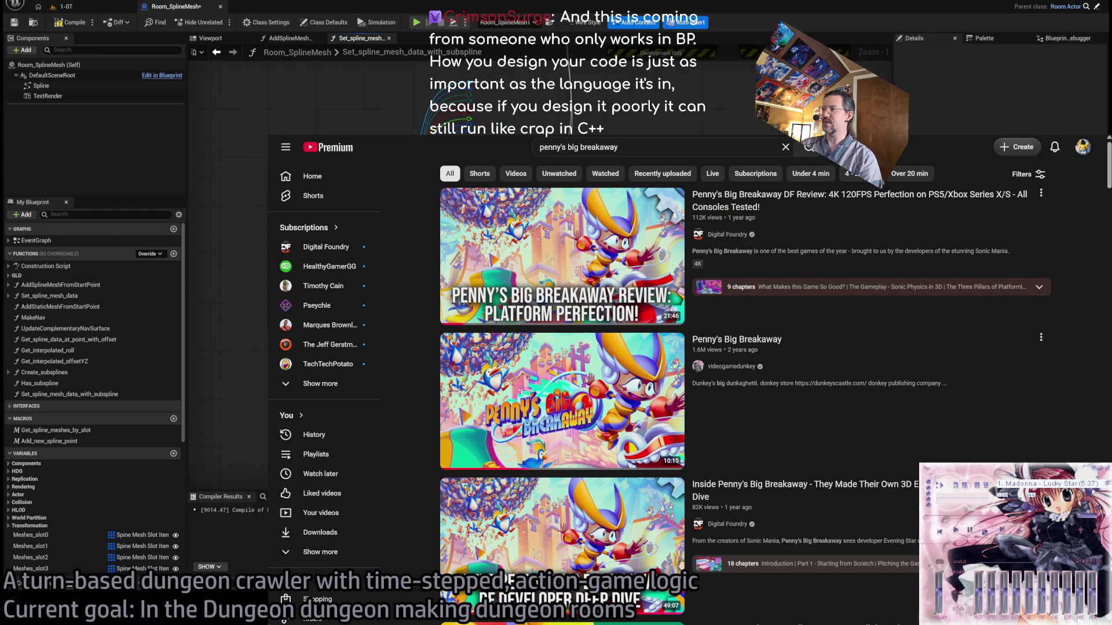
Play the Digital Foundry Penny's Big Breakaway review and skip ahead through it.
{"action": "left_click", "coordinate": [943, 219]}
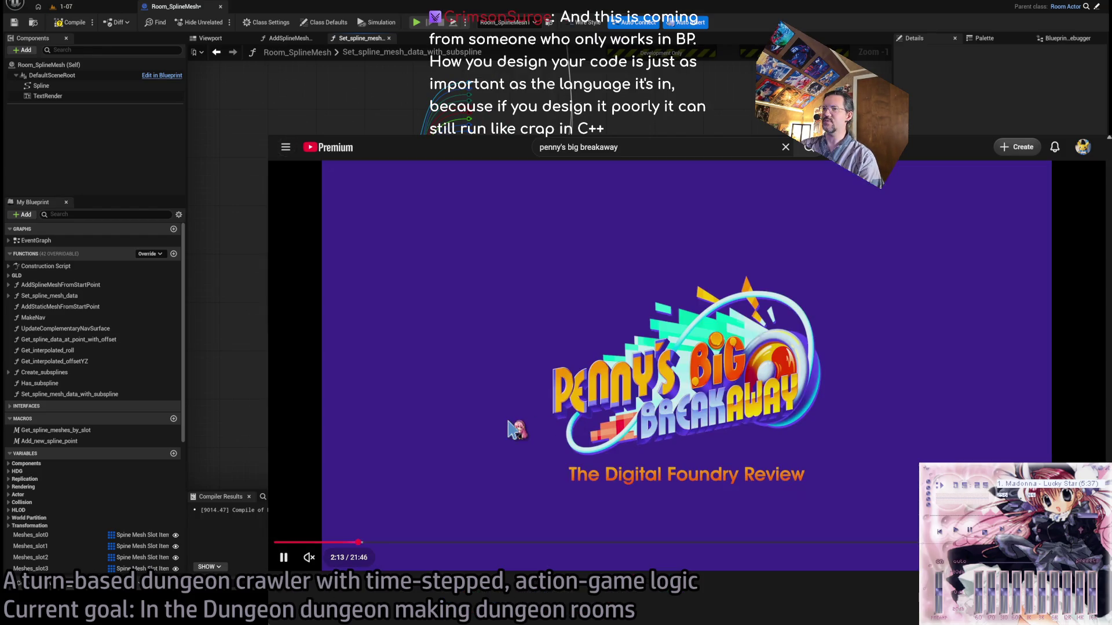
{"action": "mouse_move", "coordinate": [333, 542]}
{"action": "left_mouse_down"}
{"action": "mouse_move", "coordinate": [509, 533]}
{"action": "mouse_move", "coordinate": [416, 452]}
{"action": "left_mouse_up"}
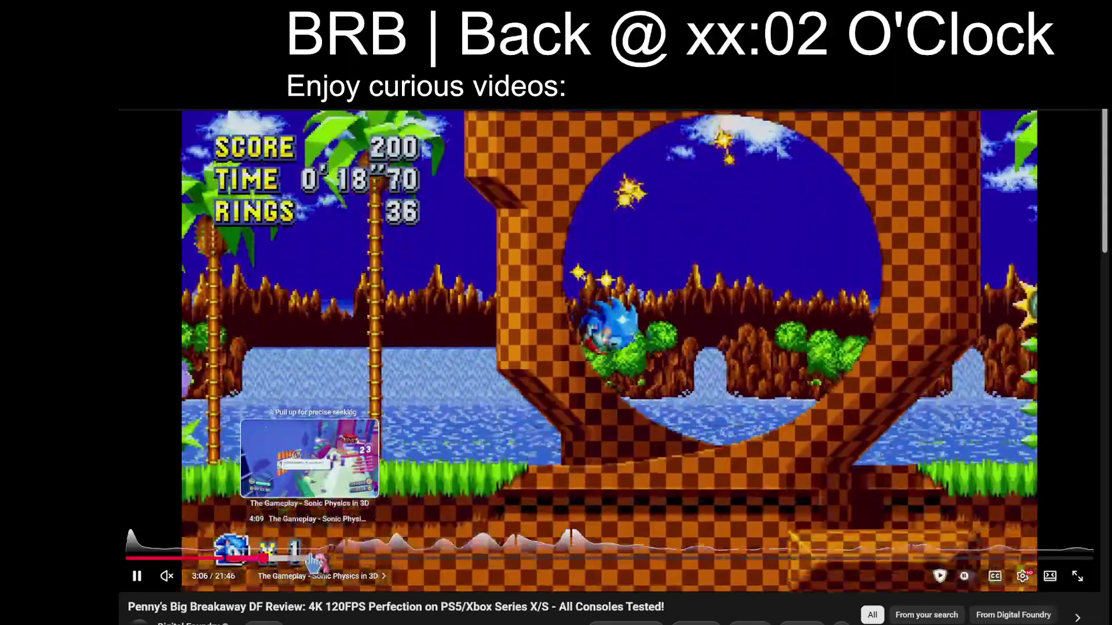
{"action": "left_click", "coordinate": [304, 557]}
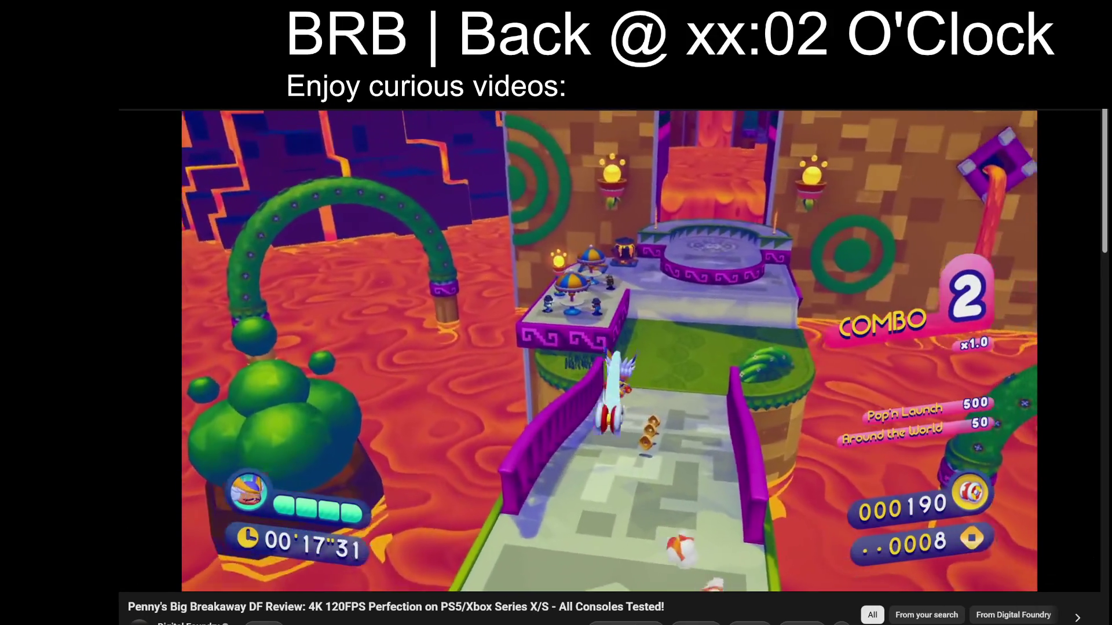
Go back from the review to the Penny's Big Breakaway search results.
{"action": "key", "text": "alt+Left"}
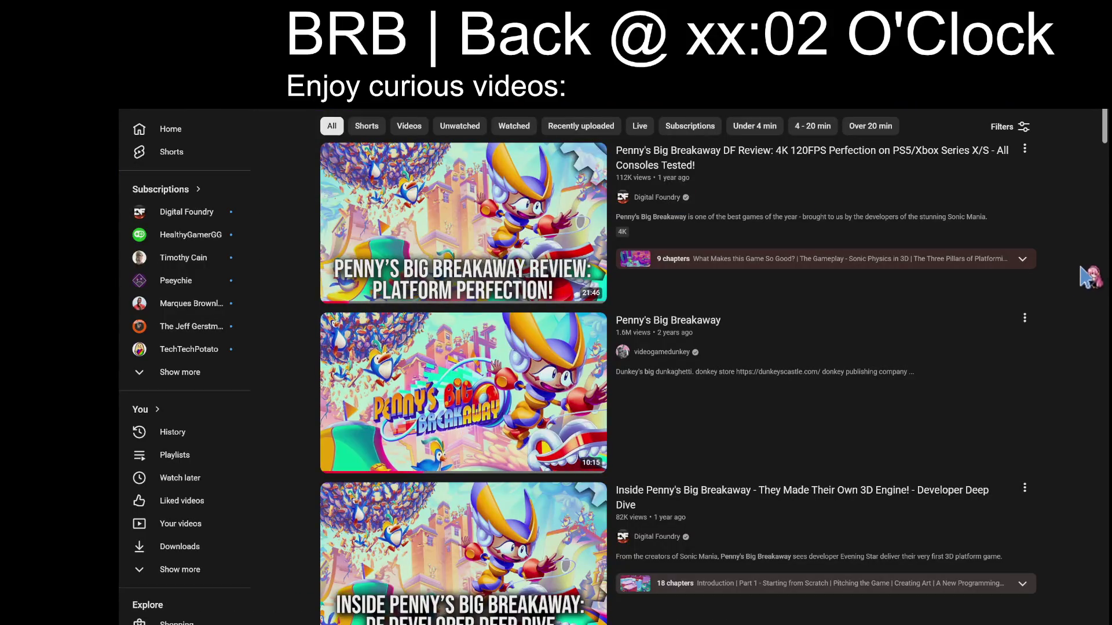
Scroll down and play the 'Inside Penny's Big Breakaway' developer video.
{"action": "scroll", "coordinate": [1078, 272], "scroll_direction": "down", "scroll_amount": 2}
{"action": "left_click", "coordinate": [781, 405]}
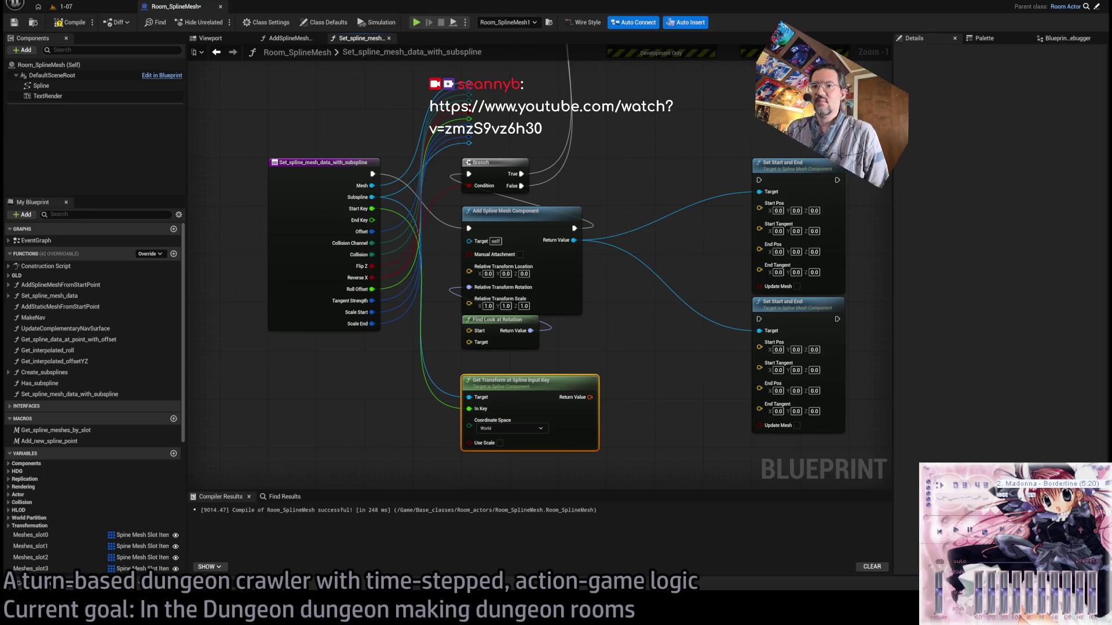
{"action": "left_click", "coordinate": [602, 346]}
{"action": "left_click_drag", "start_coordinate": [587, 319], "coordinate": [499, 338]}
{"action": "mouse_move", "coordinate": [609, 249]}
{"action": "left_mouse_down"}
{"action": "mouse_move", "coordinate": [609, 396]}
{"action": "mouse_move", "coordinate": [621, 313]}
{"action": "mouse_move", "coordinate": [608, 277]}
{"action": "left_mouse_up"}
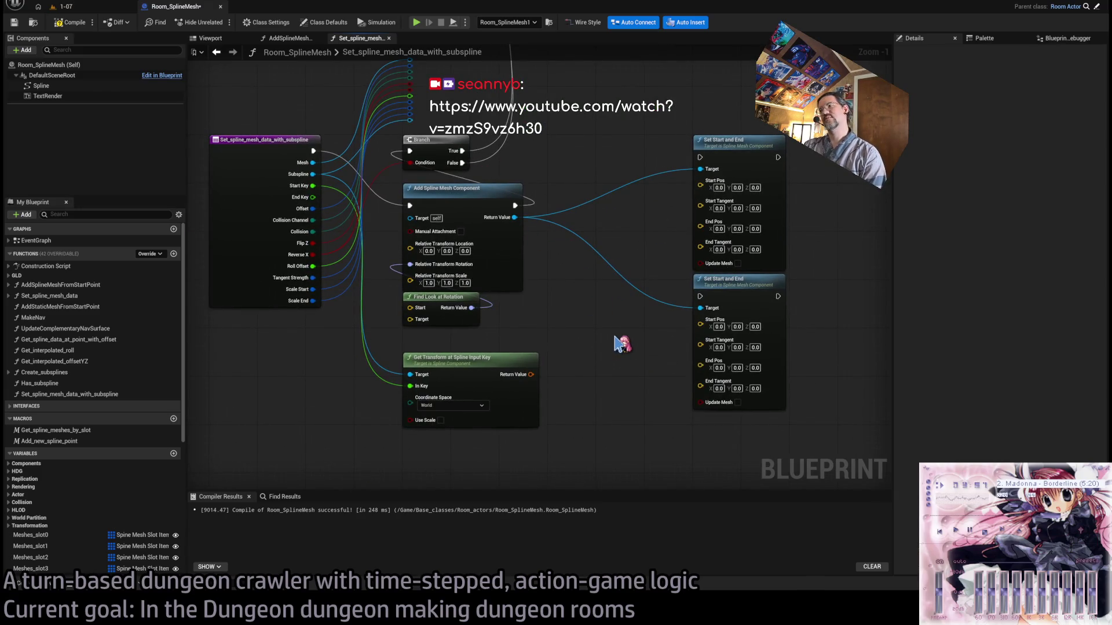
{"action": "mouse_move", "coordinate": [481, 324]}
{"action": "left_mouse_down"}
{"action": "mouse_move", "coordinate": [521, 324]}
{"action": "mouse_move", "coordinate": [508, 269]}
{"action": "left_mouse_up"}
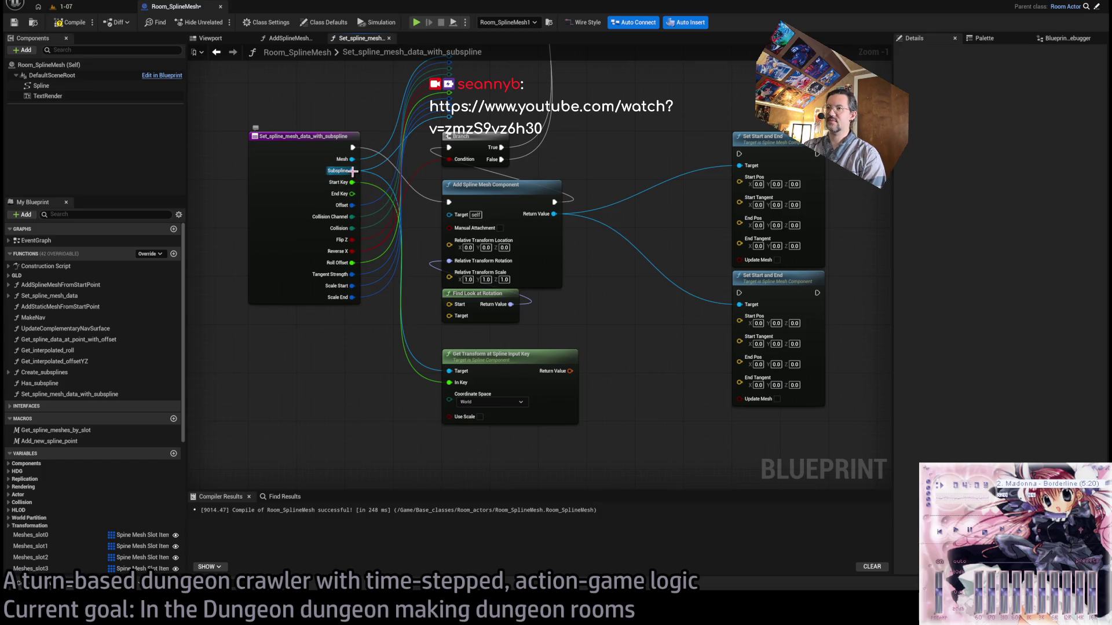
{"action": "mouse_move", "coordinate": [353, 171]}
{"action": "left_mouse_down"}
{"action": "mouse_move", "coordinate": [405, 136]}
{"action": "mouse_move", "coordinate": [478, 478]}
{"action": "mouse_move", "coordinate": [622, 324]}
{"action": "mouse_move", "coordinate": [607, 280]}
{"action": "mouse_move", "coordinate": [362, 116]}
{"action": "mouse_move", "coordinate": [491, 400]}
{"action": "mouse_move", "coordinate": [475, 387]}
{"action": "left_mouse_up"}
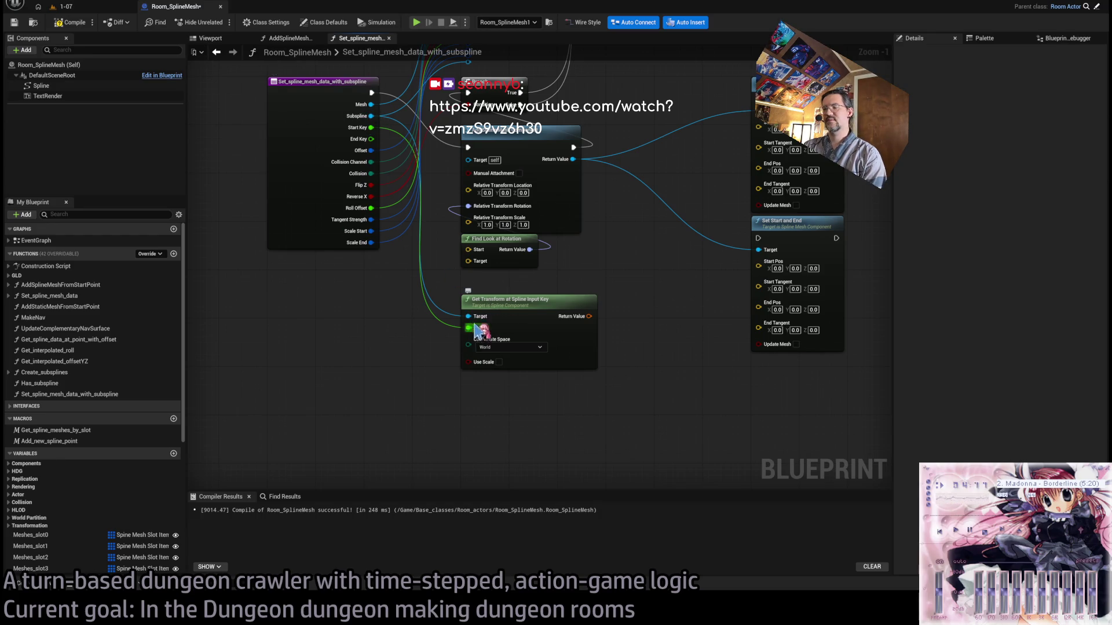
Break the Start Key to In Key link and create an Add node fed by Start Key.
{"action": "left_click", "coordinate": [370, 128], "text": "alt"}
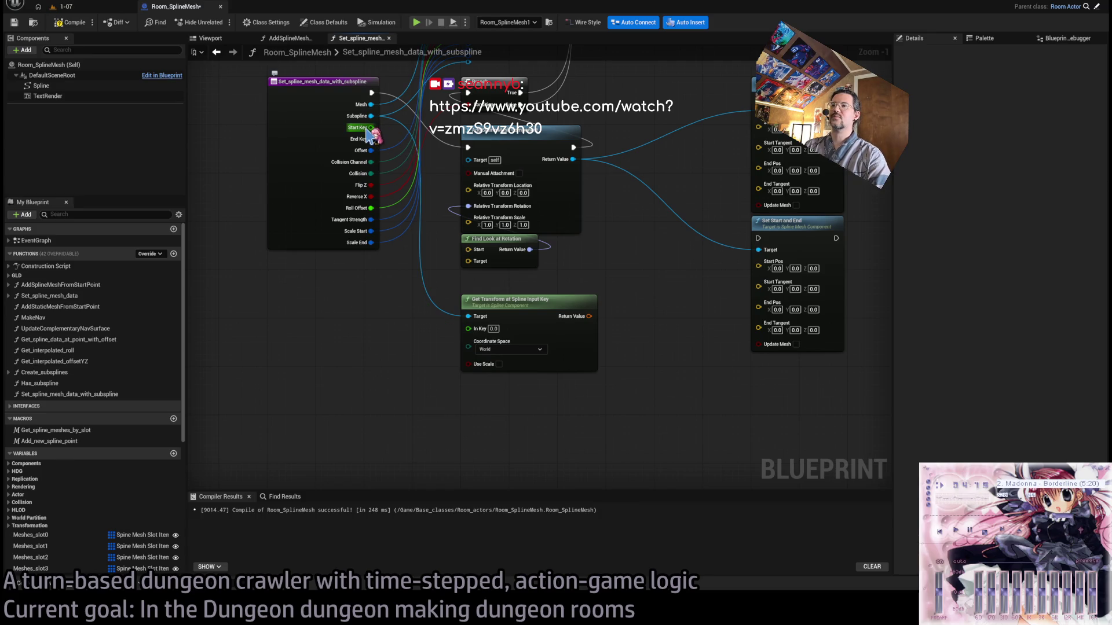
{"action": "left_click_drag", "start_coordinate": [371, 126], "coordinate": [474, 429]}
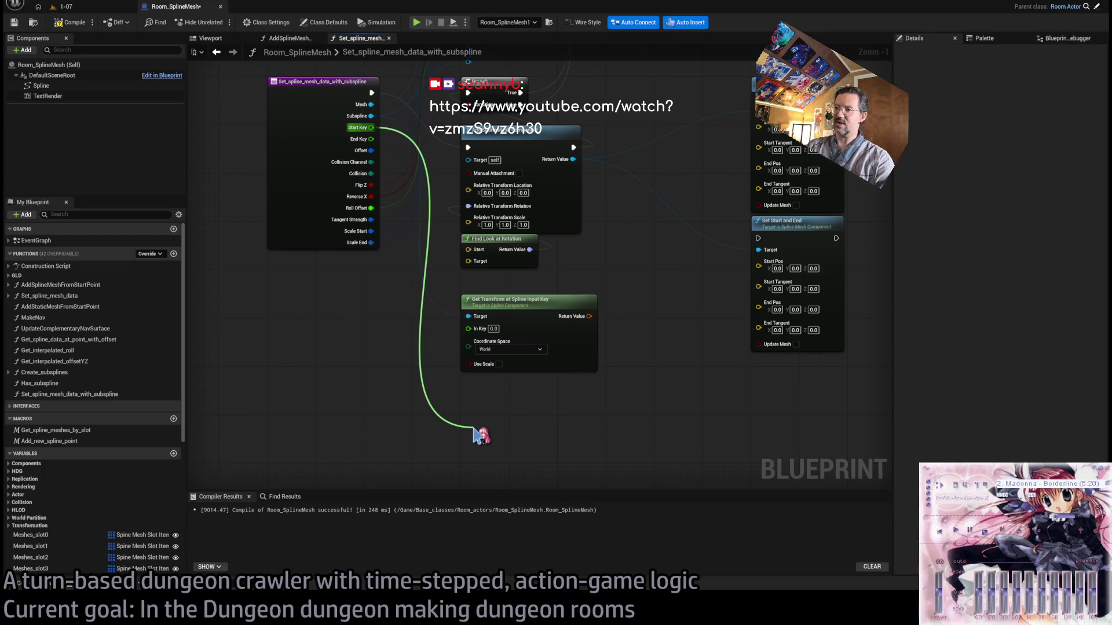
{"action": "left_click_drag", "start_coordinate": [472, 430], "coordinate": [466, 434]}
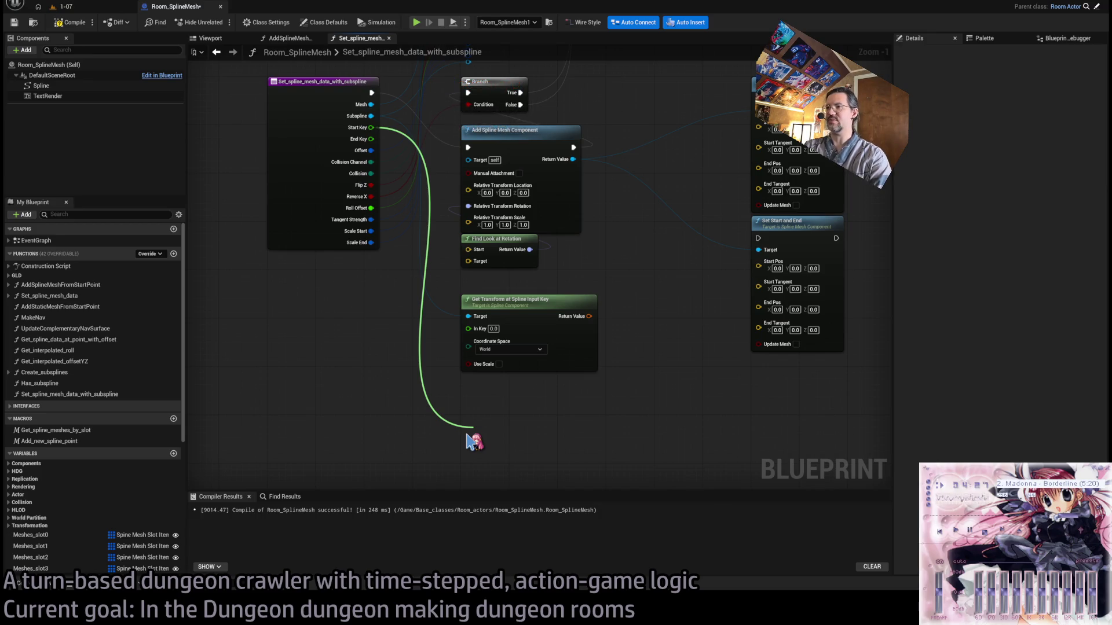
{"action": "left_click_drag", "start_coordinate": [474, 442], "coordinate": [357, 162]}
{"action": "left_click_drag", "start_coordinate": [373, 128], "coordinate": [476, 428]}
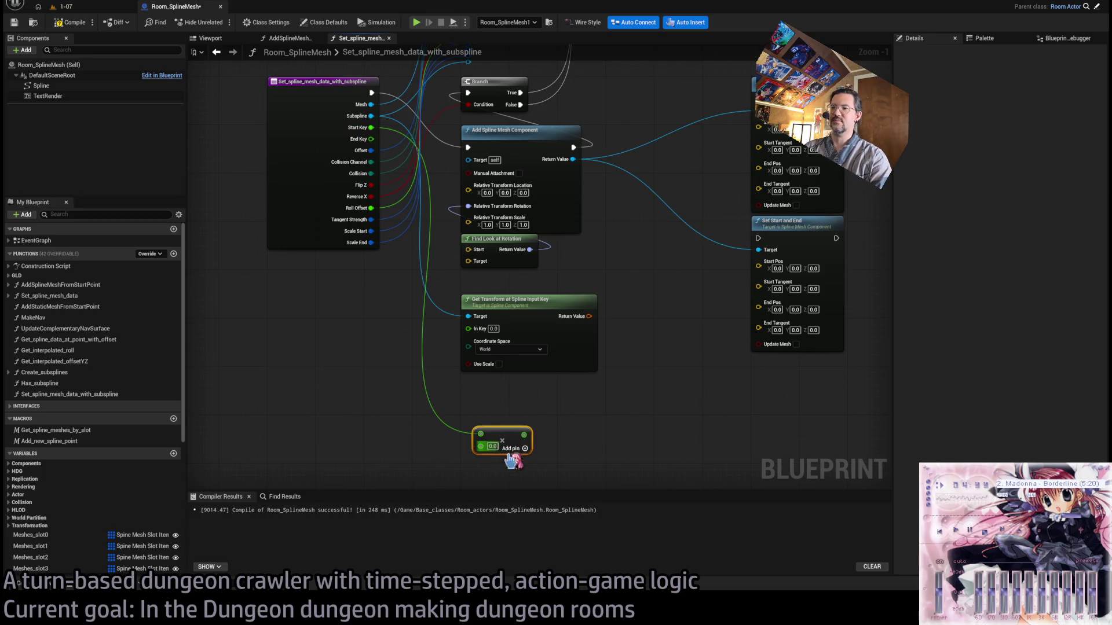
Set the Add node's second value to 10.0 and place it below Get Transform.
{"action": "left_click", "coordinate": [493, 446]}
{"action": "type", "text": "0"}
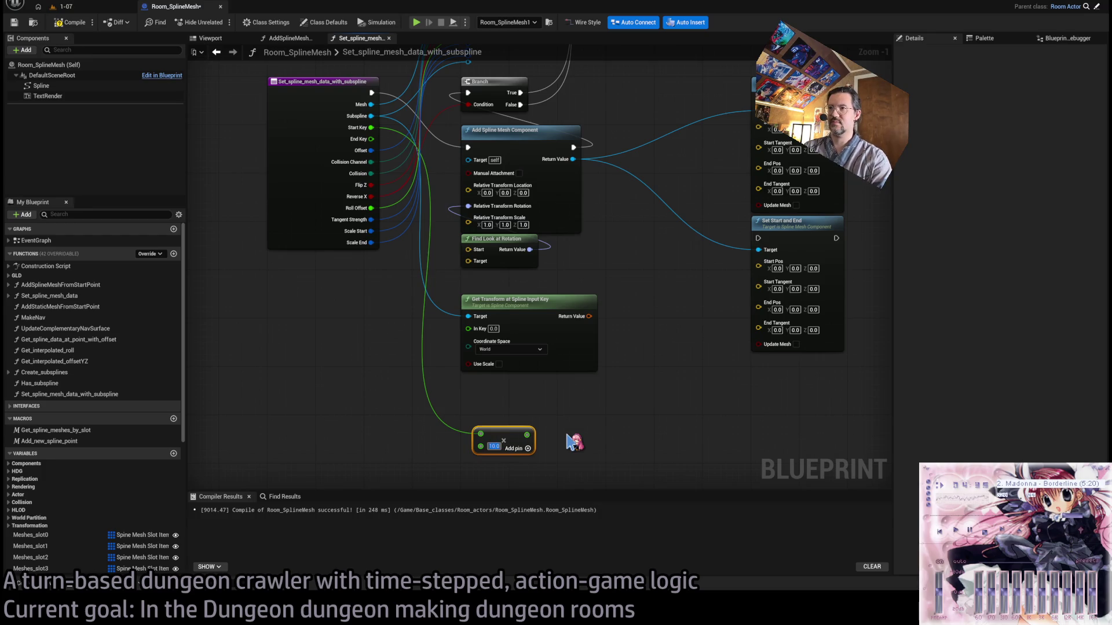
{"action": "mouse_move", "coordinate": [515, 446]}
{"action": "left_mouse_down"}
{"action": "mouse_move", "coordinate": [505, 391]}
{"action": "mouse_move", "coordinate": [548, 429]}
{"action": "mouse_move", "coordinate": [460, 361]}
{"action": "left_mouse_up"}
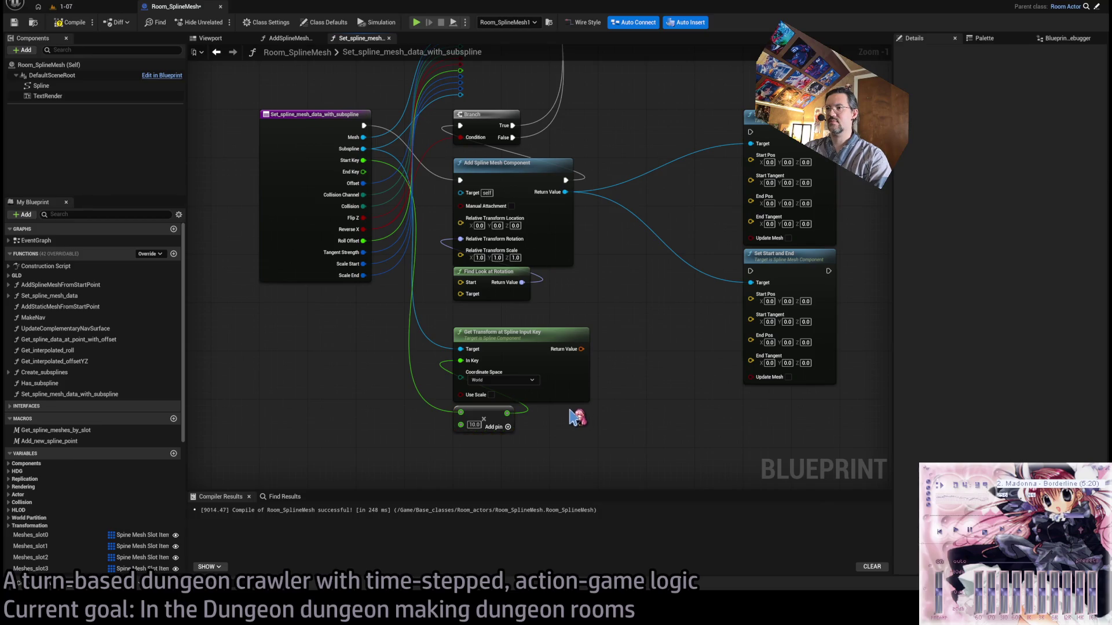
{"action": "mouse_move", "coordinate": [537, 386]}
{"action": "left_mouse_down"}
{"action": "mouse_move", "coordinate": [558, 377]}
{"action": "mouse_move", "coordinate": [509, 372]}
{"action": "mouse_move", "coordinate": [489, 466]}
{"action": "left_mouse_up"}
Reposition the Add node and undo the accidentally added Get Tangent at Time node.
{"action": "mouse_move", "coordinate": [513, 263]}
{"action": "left_mouse_down"}
{"action": "mouse_move", "coordinate": [497, 289]}
{"action": "mouse_move", "coordinate": [505, 316]}
{"action": "left_mouse_up"}
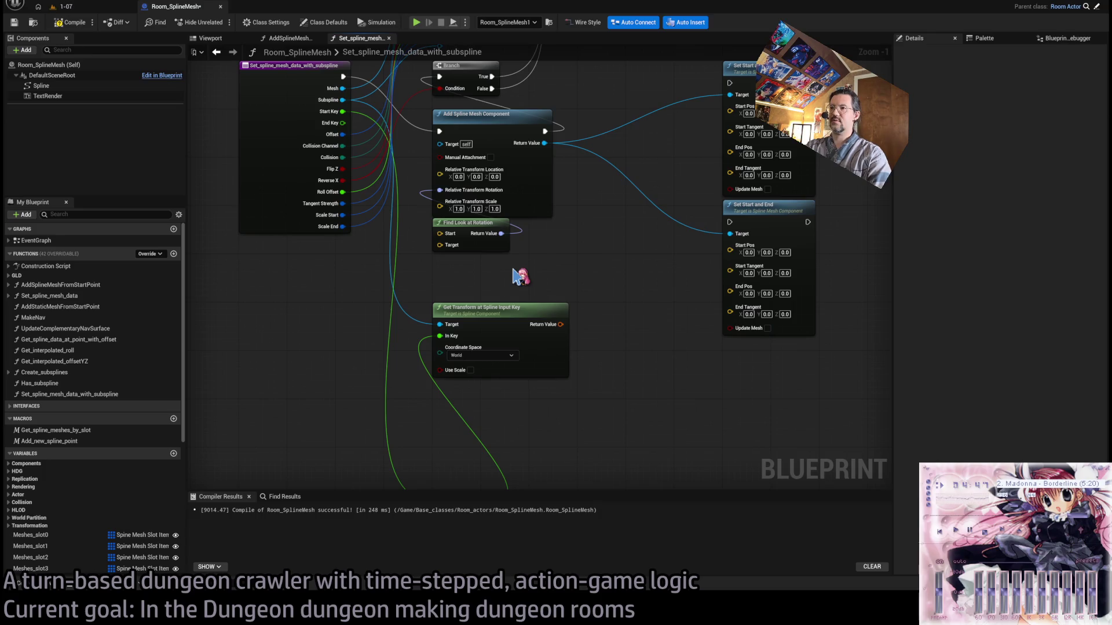
{"action": "left_click_drag", "start_coordinate": [531, 274], "coordinate": [496, 366]}
{"action": "left_click_drag", "start_coordinate": [504, 434], "coordinate": [584, 401]}
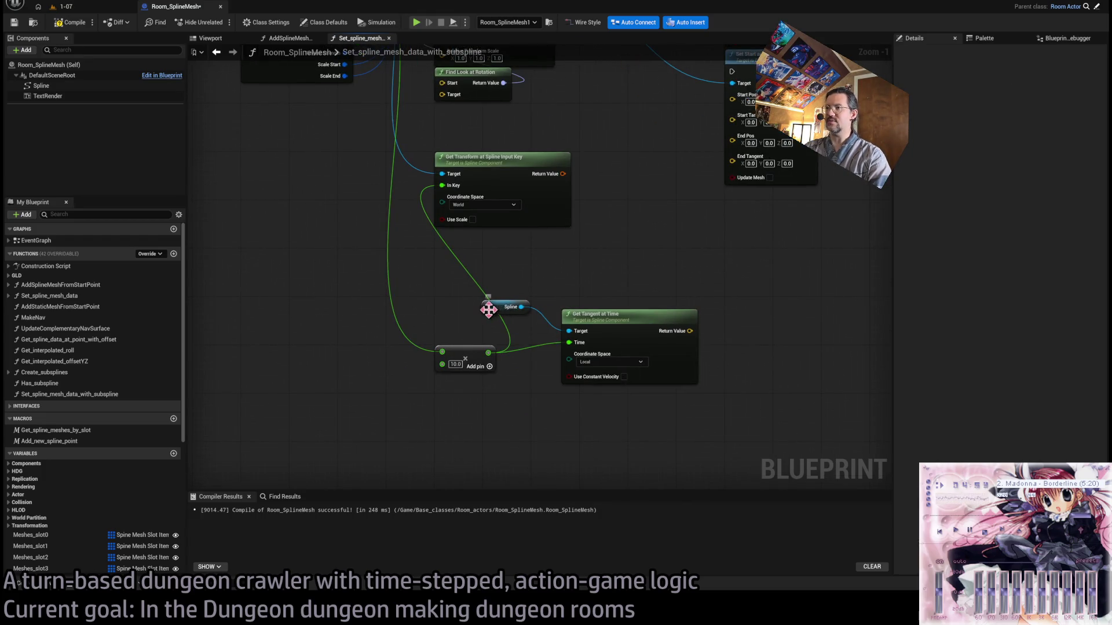
{"action": "key", "text": "ctrl+z"}
{"action": "key", "text": "ctrl+z"}
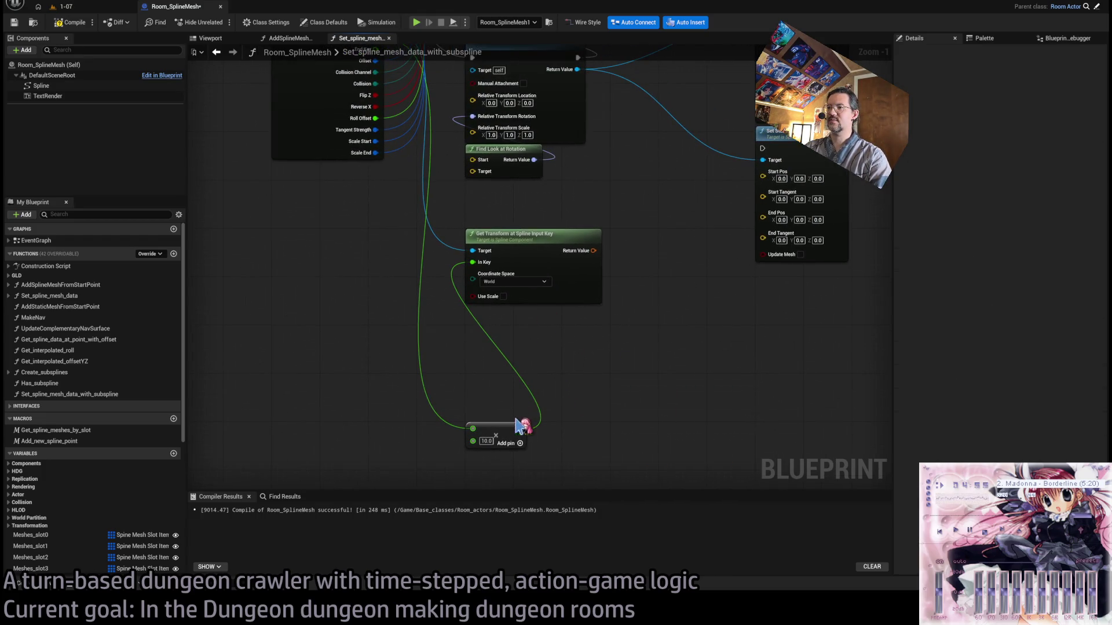
{"action": "key", "text": "ctrl+z"}
{"action": "left_click_drag", "start_coordinate": [343, 135], "coordinate": [429, 415]}
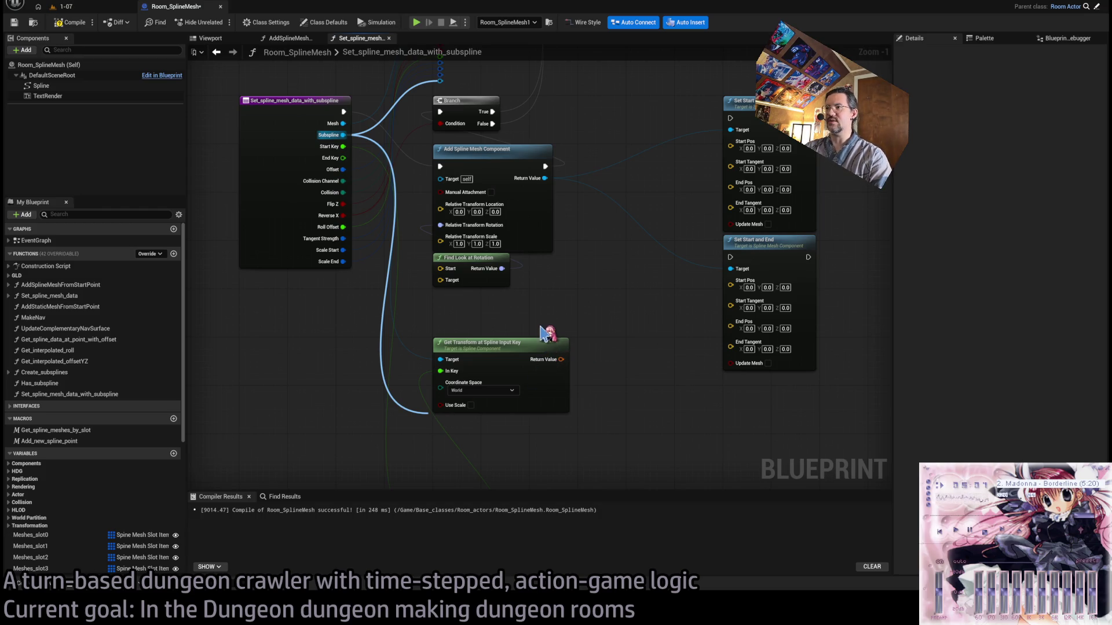
{"action": "key", "text": "ctrl+z"}
Add Get Tangent at Spline Input Key, feed it the Start Key + 10 sum, and reroute return values.
{"action": "left_click", "coordinate": [582, 343]}
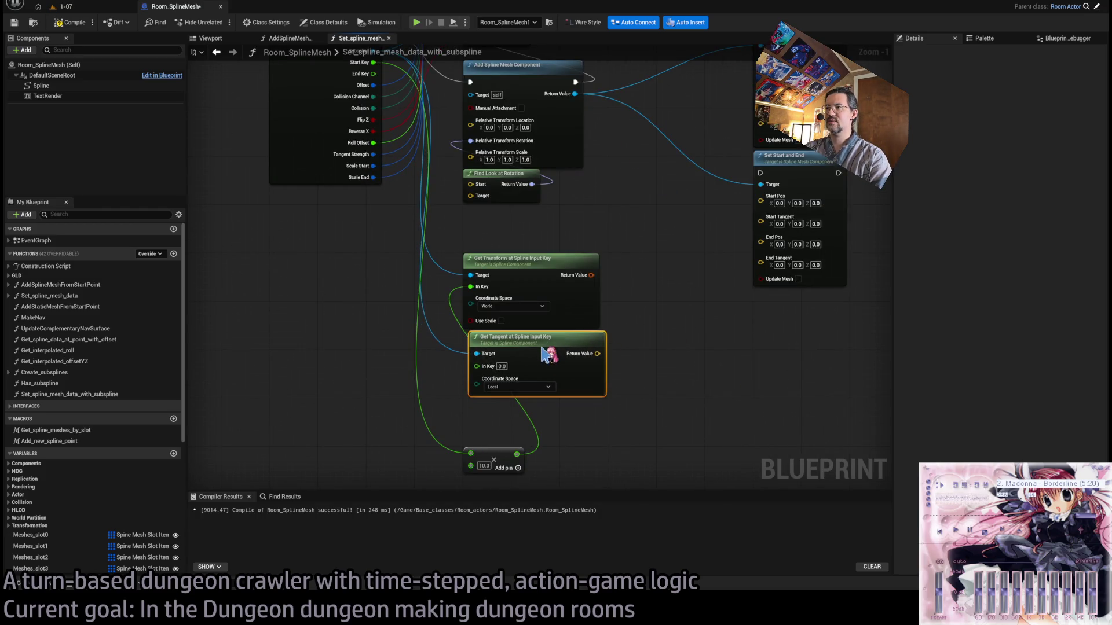
{"action": "left_click_drag", "start_coordinate": [499, 268], "coordinate": [575, 261]}
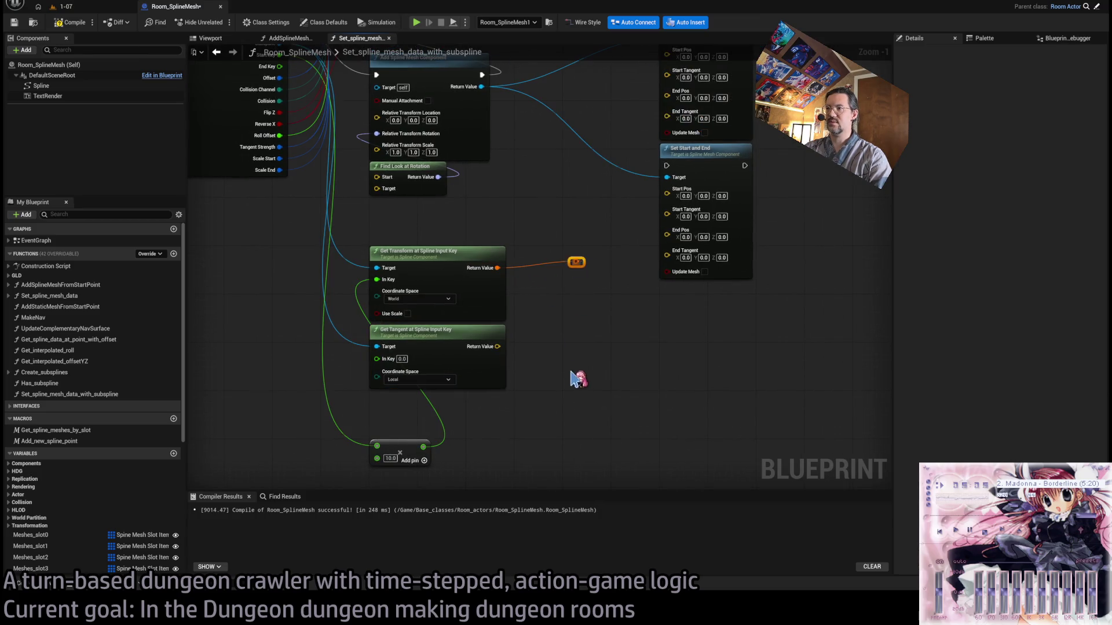
{"action": "mouse_move", "coordinate": [498, 346]}
{"action": "left_mouse_down"}
{"action": "mouse_move", "coordinate": [596, 340]}
{"action": "mouse_move", "coordinate": [588, 334]}
{"action": "left_mouse_up"}
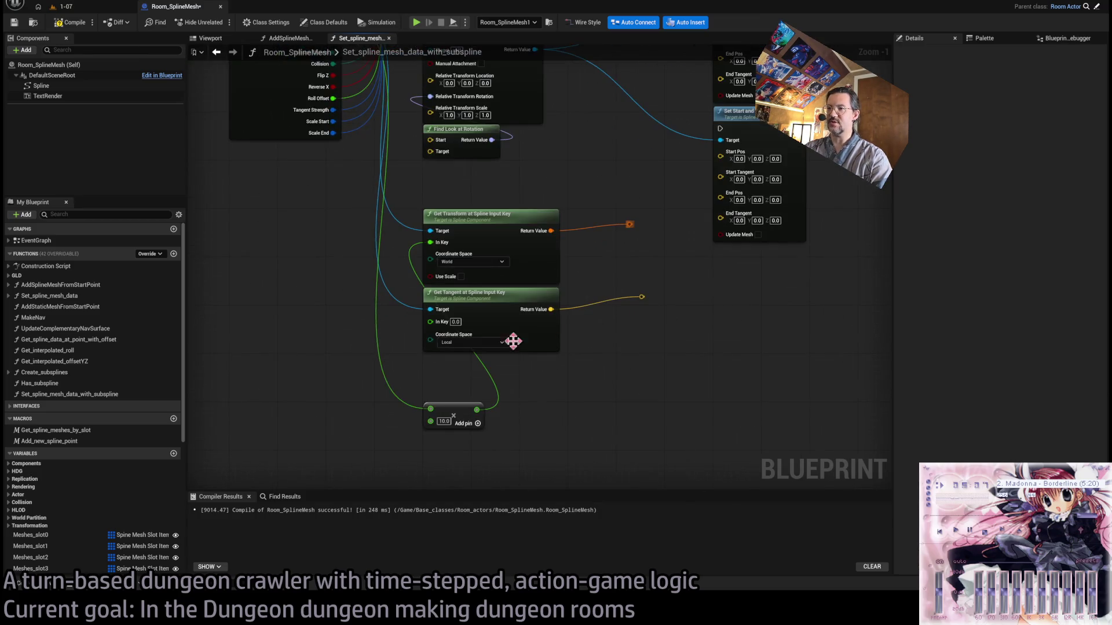
{"action": "left_click", "coordinate": [462, 411]}
{"action": "mouse_move", "coordinate": [483, 411]}
{"action": "left_mouse_down"}
{"action": "mouse_move", "coordinate": [436, 322]}
{"action": "mouse_move", "coordinate": [342, 290]}
{"action": "mouse_move", "coordinate": [332, 273]}
{"action": "mouse_move", "coordinate": [369, 218]}
{"action": "left_mouse_up"}
{"action": "left_click", "coordinate": [459, 373]}
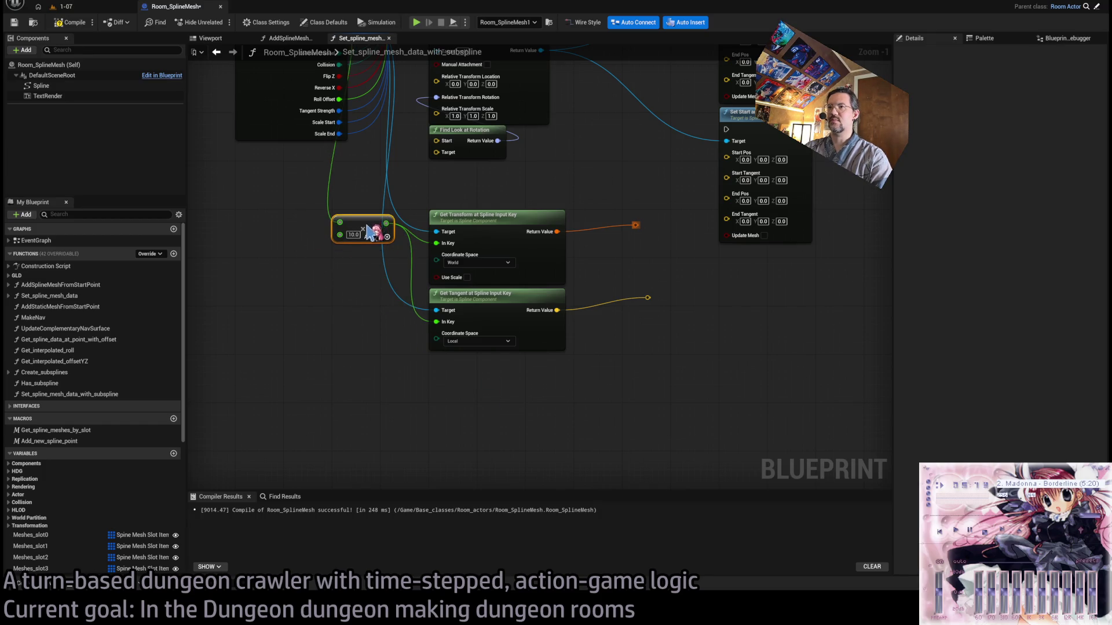
{"action": "left_click", "coordinate": [423, 370]}
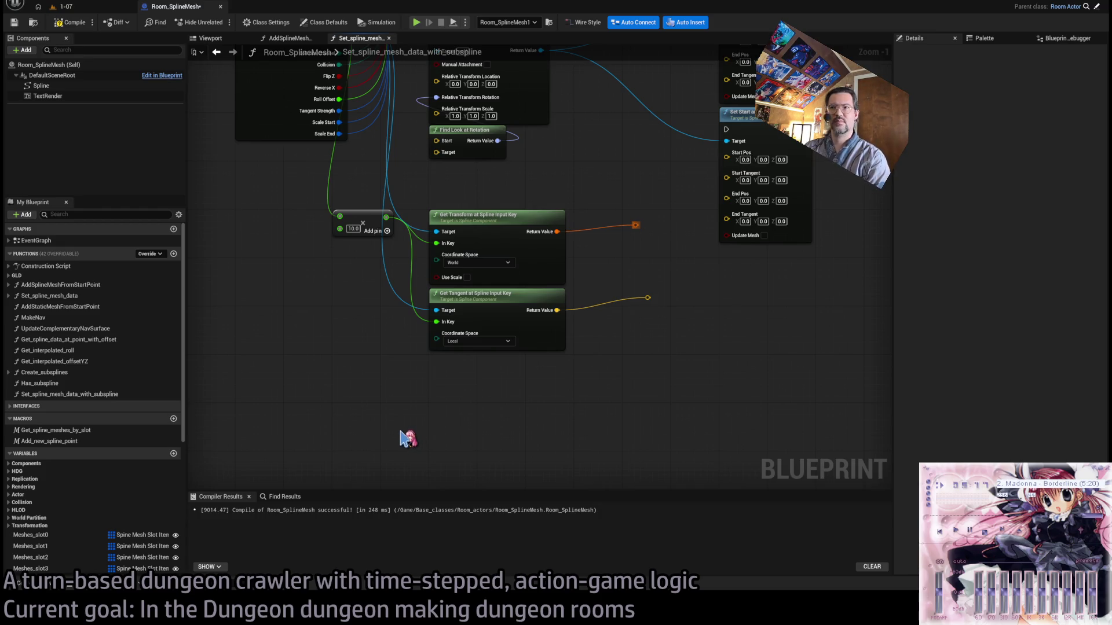
Create a Get Roll at Spline Input Key node driven by the same sum.
{"action": "scroll", "coordinate": [533, 479], "scroll_direction": "up", "scroll_amount": 1}
{"action": "scroll", "coordinate": [602, 384], "scroll_direction": "down", "scroll_amount": 1}
{"action": "left_click_drag", "start_coordinate": [394, 224], "coordinate": [444, 398]}
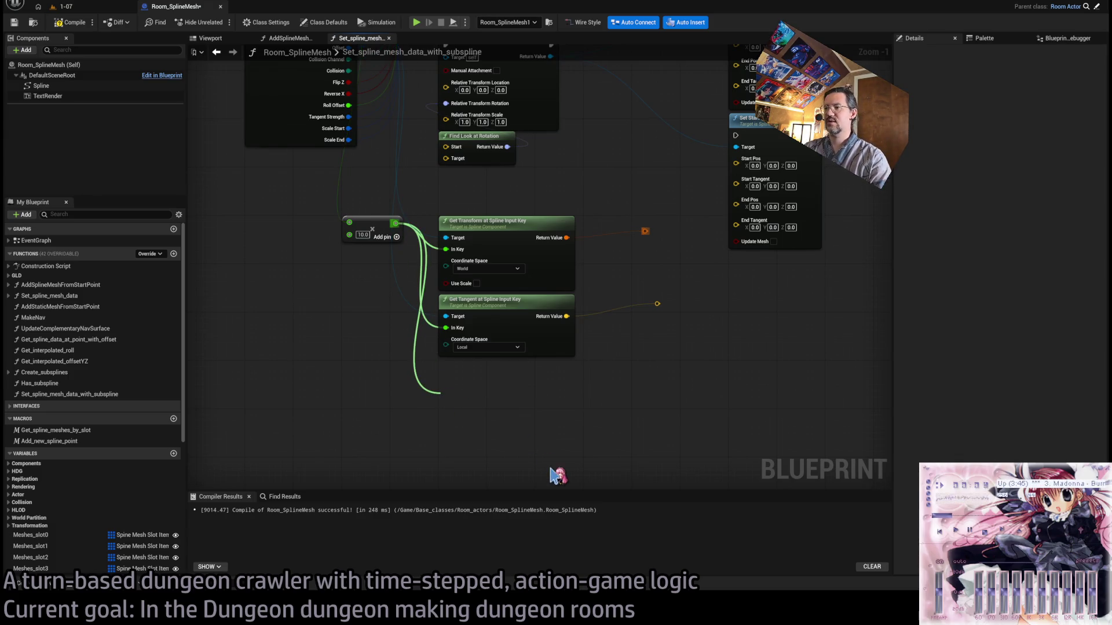
{"action": "mouse_move", "coordinate": [554, 476]}
{"action": "left_mouse_down"}
{"action": "mouse_move", "coordinate": [377, 389]}
{"action": "mouse_move", "coordinate": [459, 426]}
{"action": "mouse_move", "coordinate": [390, 178]}
{"action": "mouse_move", "coordinate": [412, 120]}
{"action": "mouse_move", "coordinate": [355, 117]}
{"action": "mouse_move", "coordinate": [546, 291]}
{"action": "left_mouse_up"}
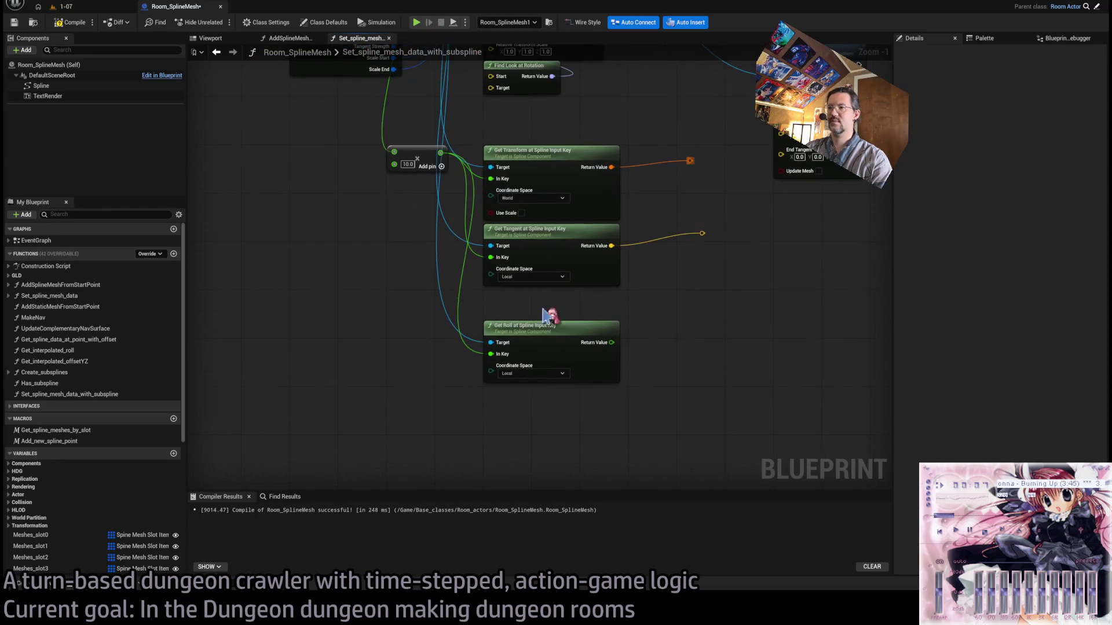
{"action": "left_click", "coordinate": [554, 324]}
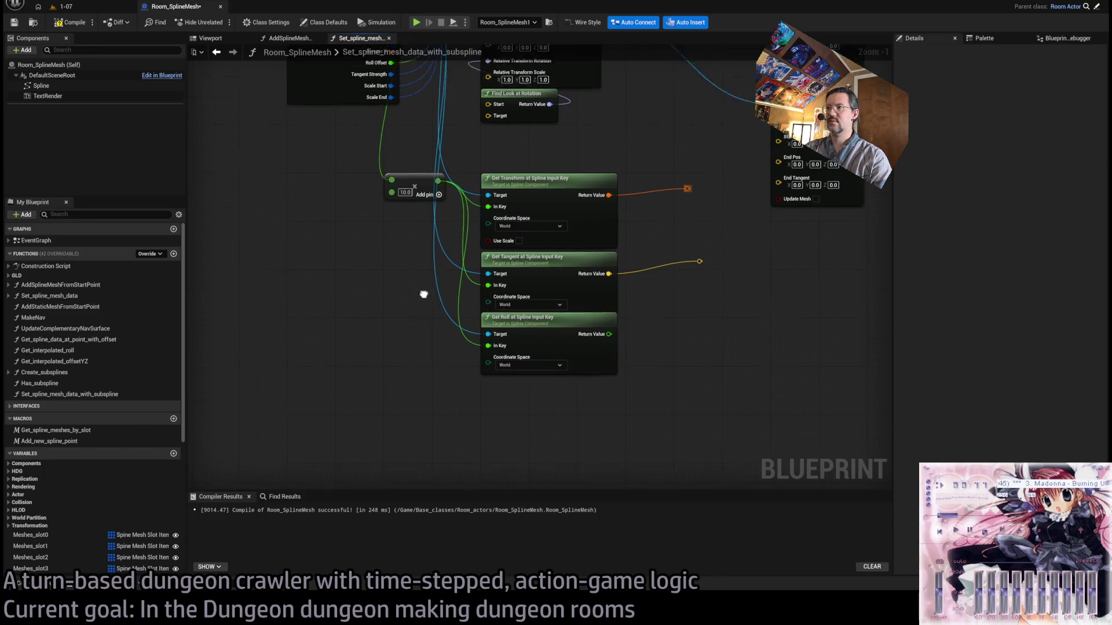
Share Get Transform's coordinate space with the tangent and roll lookups and reroute Get Roll's output.
{"action": "mouse_move", "coordinate": [495, 247]}
{"action": "left_mouse_down"}
{"action": "mouse_move", "coordinate": [429, 305]}
{"action": "mouse_move", "coordinate": [423, 295]}
{"action": "left_mouse_up"}
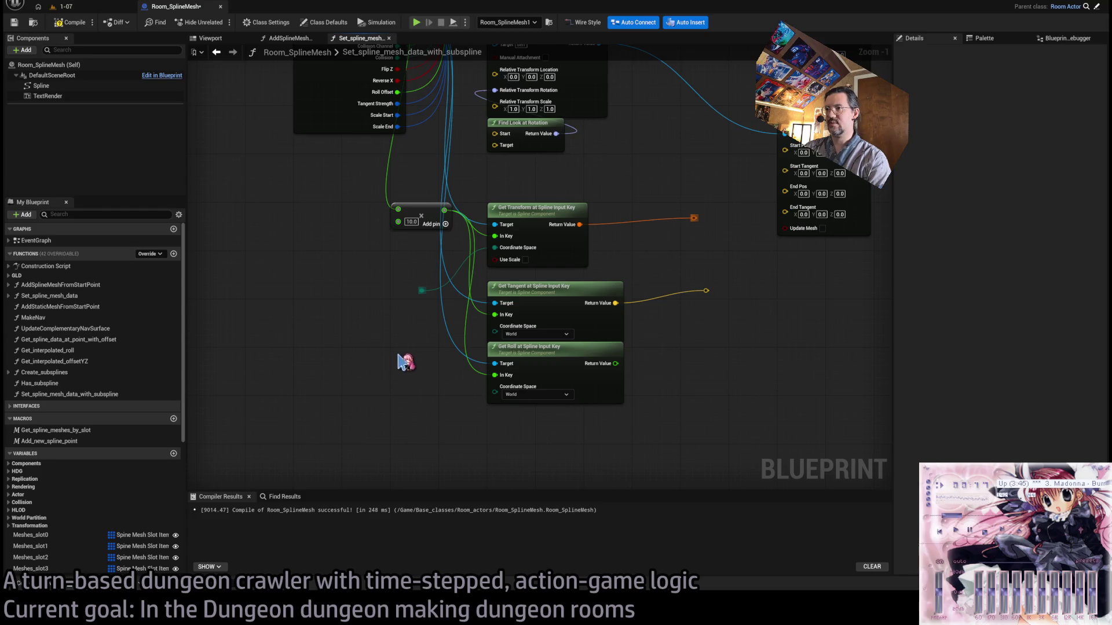
{"action": "scroll", "coordinate": [413, 355], "scroll_direction": "up", "scroll_amount": 1}
{"action": "left_click_drag", "start_coordinate": [508, 331], "coordinate": [508, 330]}
{"action": "mouse_move", "coordinate": [427, 283]}
{"action": "left_mouse_down"}
{"action": "mouse_move", "coordinate": [521, 404]}
{"action": "mouse_move", "coordinate": [509, 392]}
{"action": "left_mouse_up"}
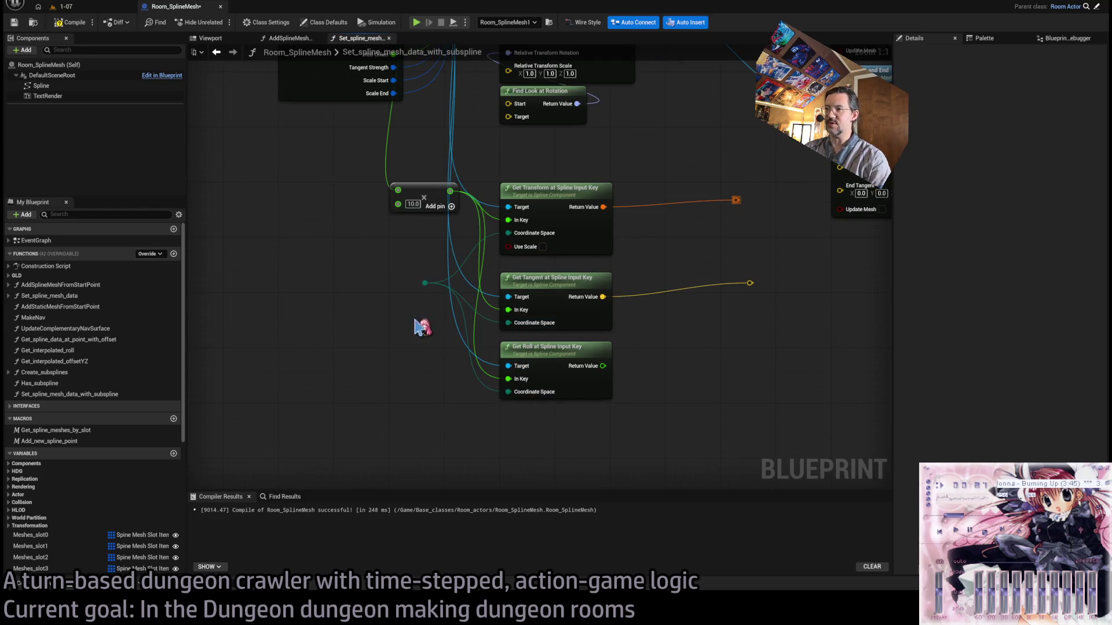
{"action": "mouse_move", "coordinate": [424, 282]}
{"action": "left_mouse_down"}
{"action": "mouse_move", "coordinate": [280, 285]}
{"action": "mouse_move", "coordinate": [426, 284]}
{"action": "left_mouse_up"}
{"action": "key", "text": "ctrl+z"}
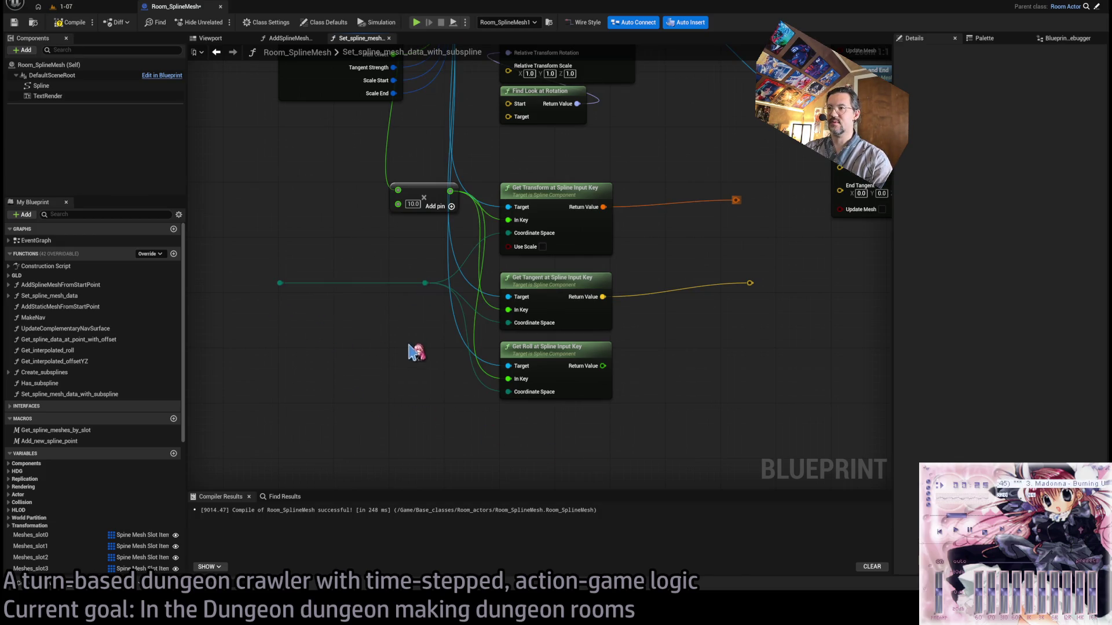
{"action": "left_click_drag", "start_coordinate": [463, 395], "coordinate": [634, 375]}
Marquee-select the Add node with the Transform, Tangent and Roll at Spline Input Key nodes.
{"action": "scroll", "coordinate": [671, 325], "scroll_direction": "down", "scroll_amount": 1}
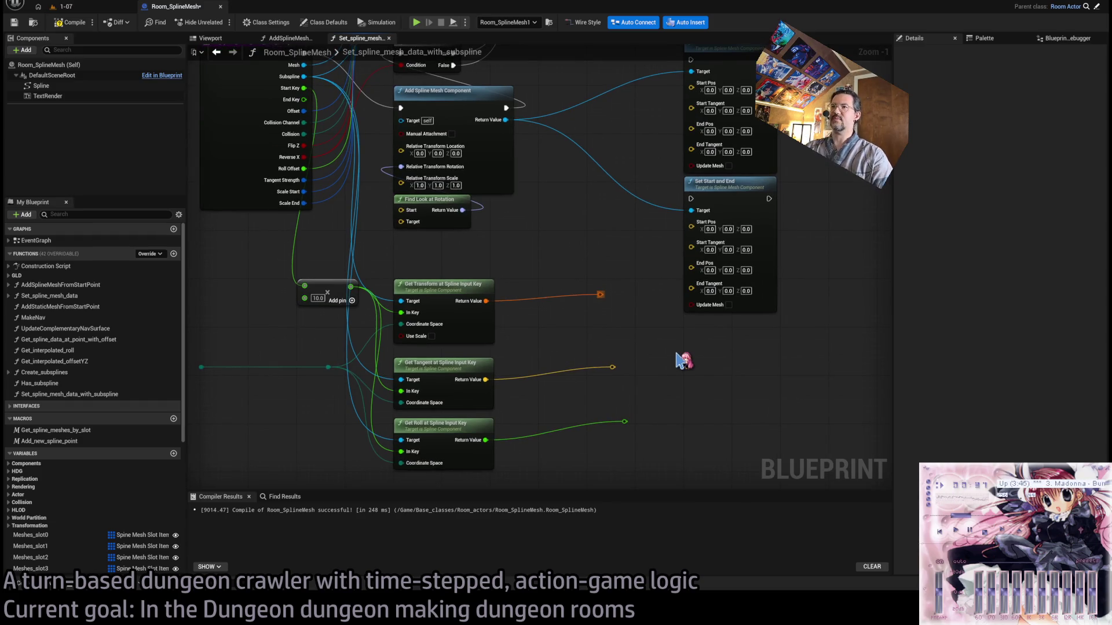
{"action": "scroll", "coordinate": [678, 361], "scroll_direction": "down", "scroll_amount": 1}
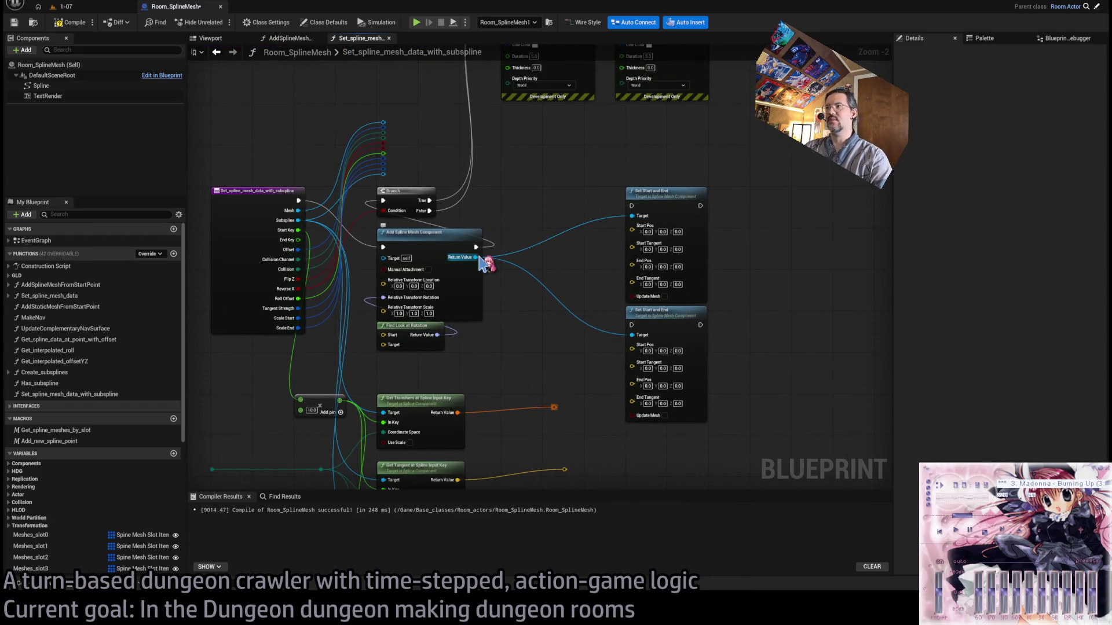
{"action": "left_click_drag", "start_coordinate": [708, 276], "coordinate": [722, 211]}
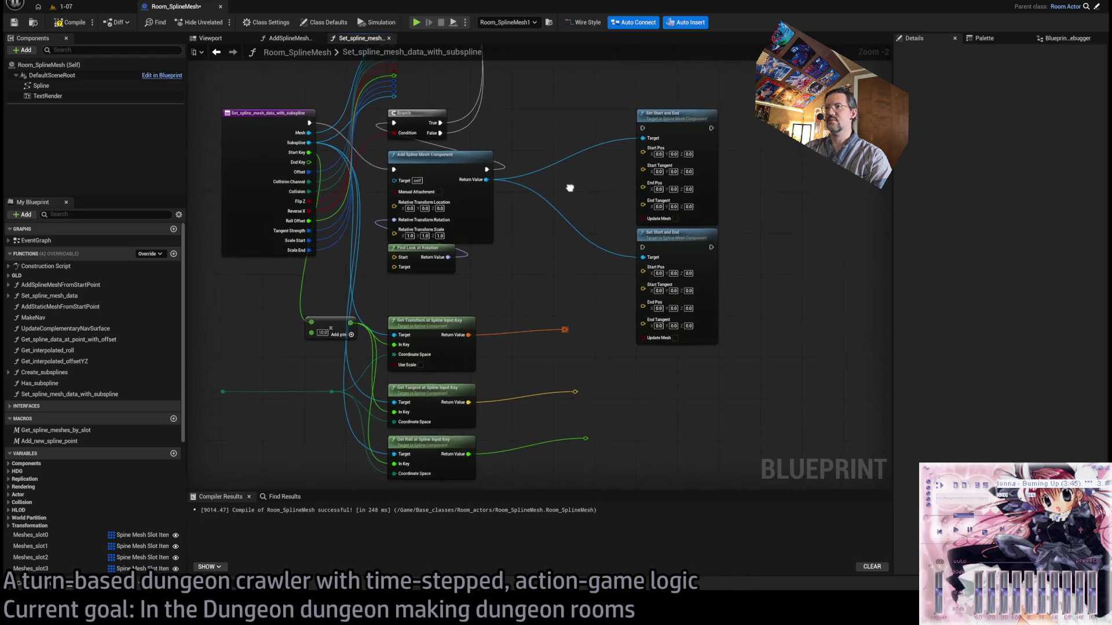
{"action": "left_click_drag", "start_coordinate": [568, 181], "coordinate": [578, 241]}
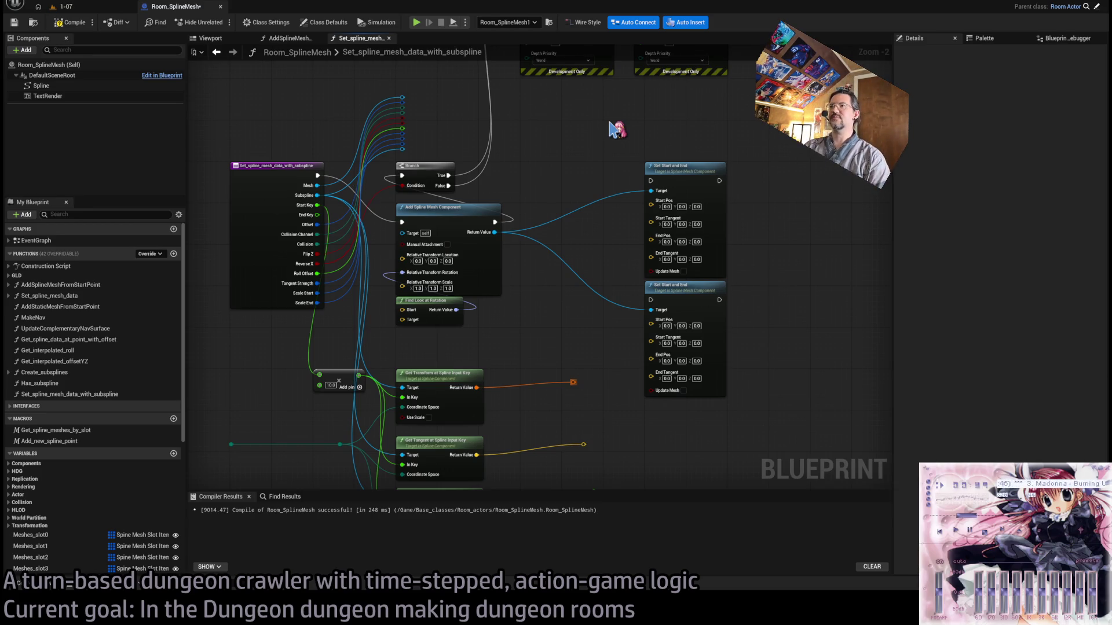
{"action": "scroll", "coordinate": [565, 231], "scroll_direction": "down", "scroll_amount": 3}
{"action": "mouse_move", "coordinate": [586, 193]}
{"action": "left_mouse_down"}
{"action": "mouse_move", "coordinate": [409, 424]}
{"action": "mouse_move", "coordinate": [536, 390]}
{"action": "mouse_move", "coordinate": [405, 414]}
{"action": "mouse_move", "coordinate": [397, 395]}
{"action": "left_mouse_up"}
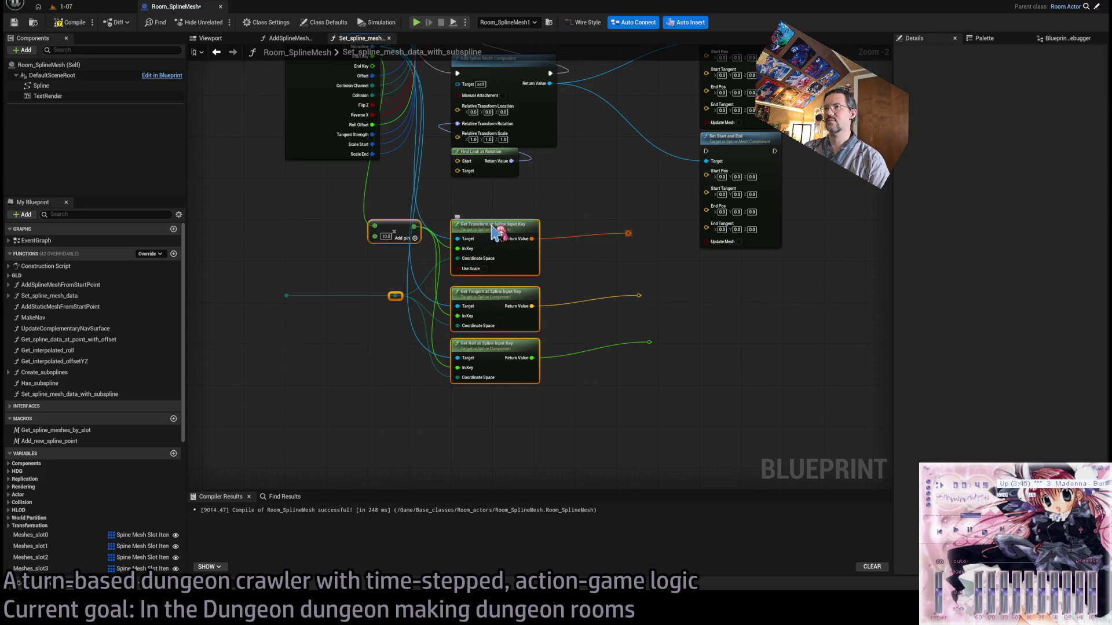
{"action": "mouse_move", "coordinate": [543, 194]}
{"action": "left_mouse_down"}
{"action": "mouse_move", "coordinate": [566, 225]}
{"action": "mouse_move", "coordinate": [551, 298]}
{"action": "mouse_move", "coordinate": [571, 294]}
{"action": "left_mouse_up"}
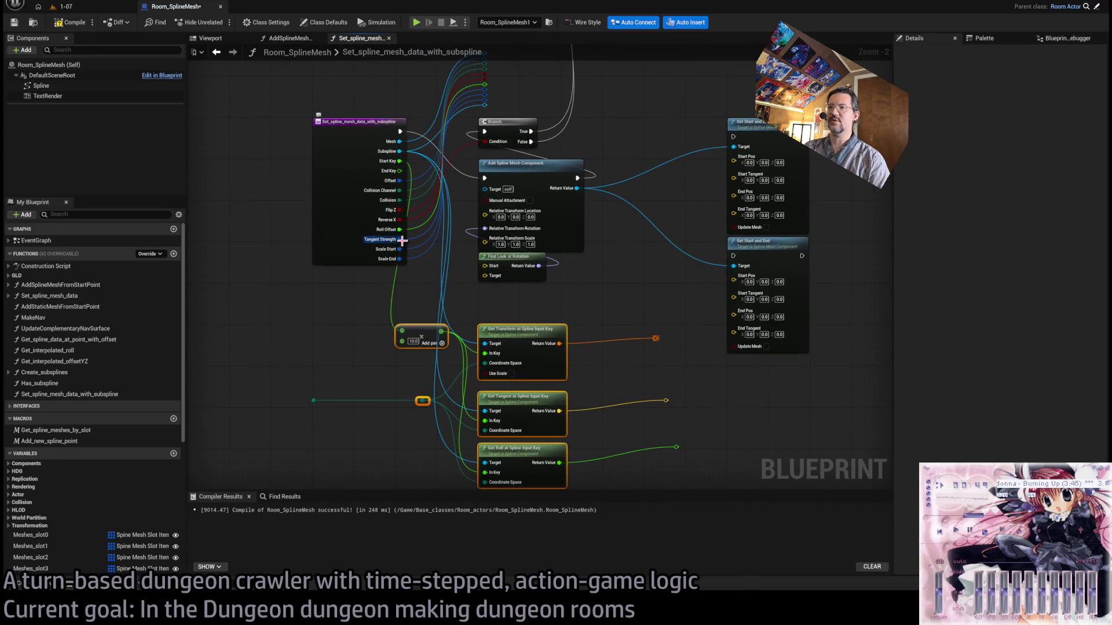
{"action": "left_click", "coordinate": [334, 301]}
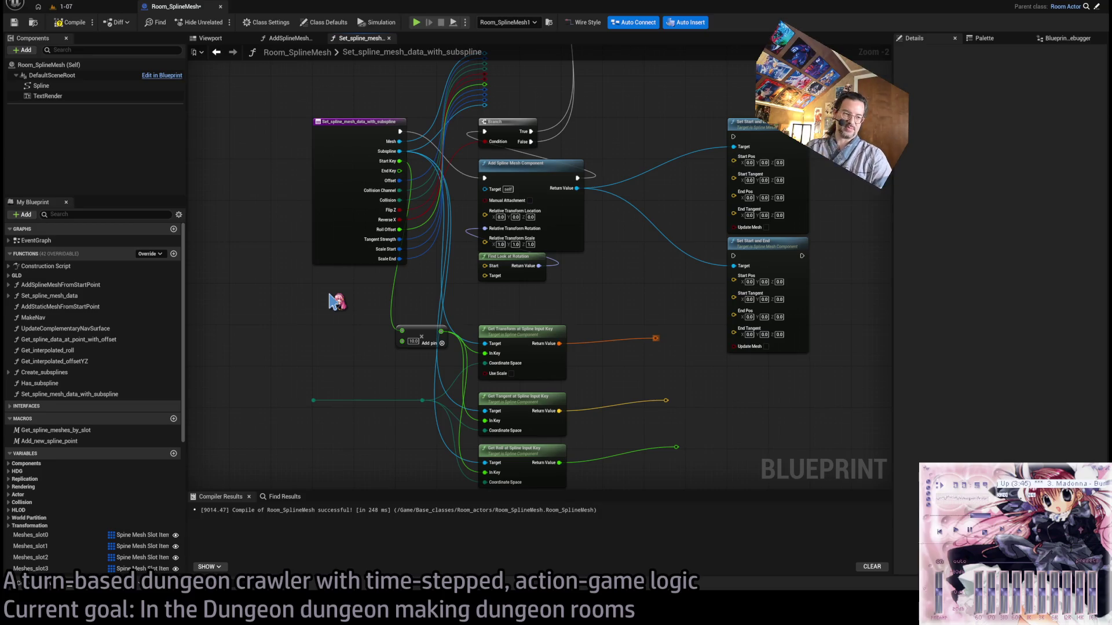
{"action": "left_click_drag", "start_coordinate": [363, 219], "coordinate": [582, 456]}
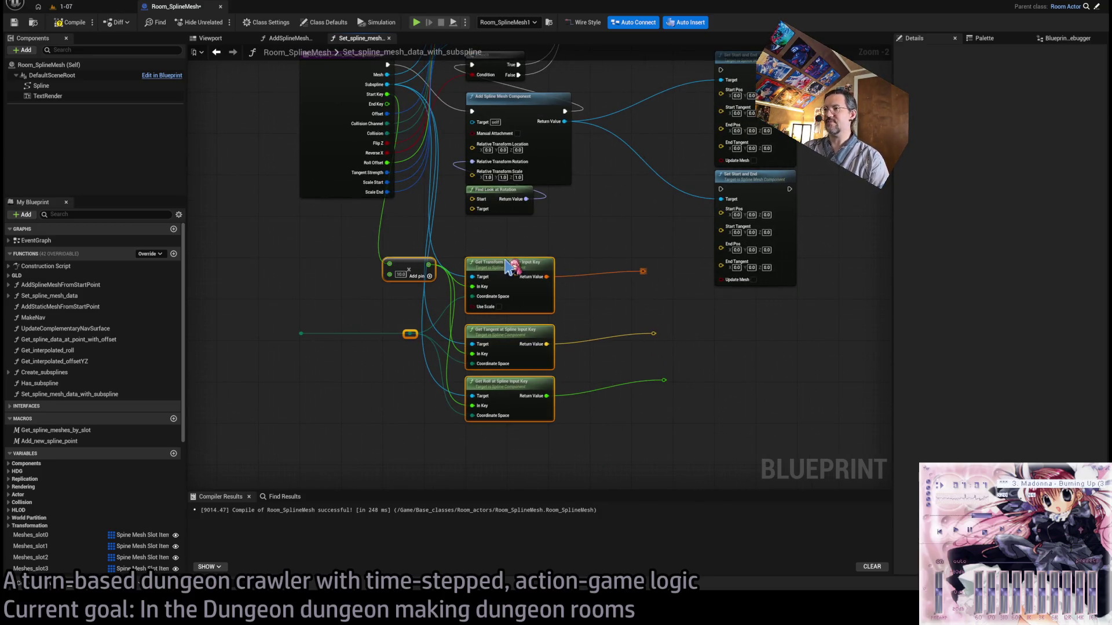
Collapse the selected nodes into a new function named Sample_subspline.
{"action": "right_click", "coordinate": [558, 414]}
{"action": "left_click", "coordinate": [504, 315]}
{"action": "type", "text": "Sample_subspli"}
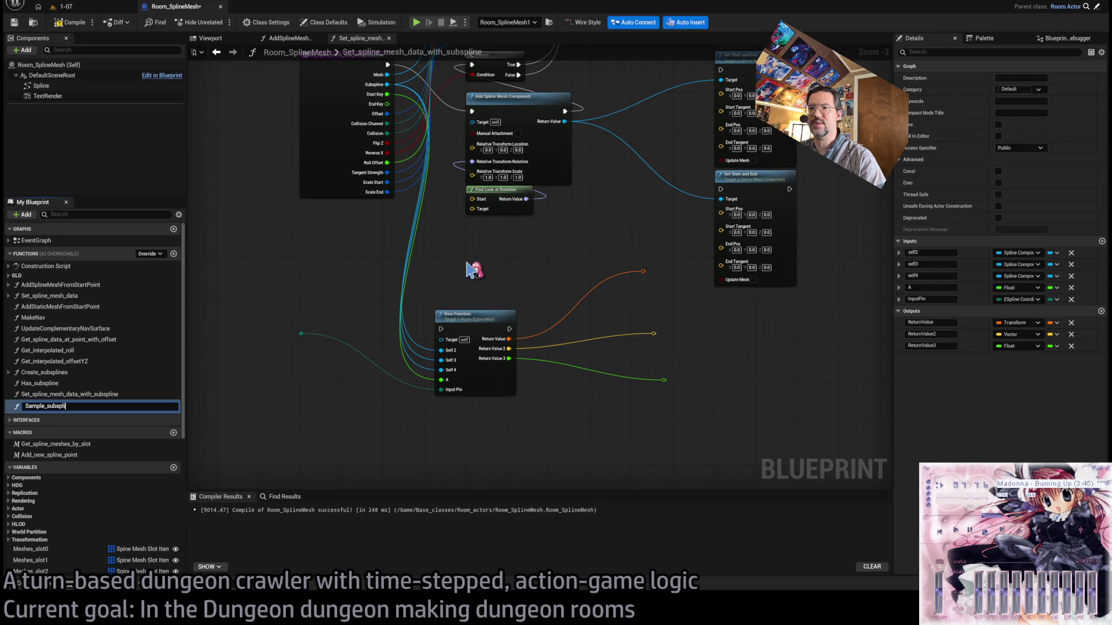
{"action": "type", "text": "ne"}
{"action": "key", "text": "Return"}
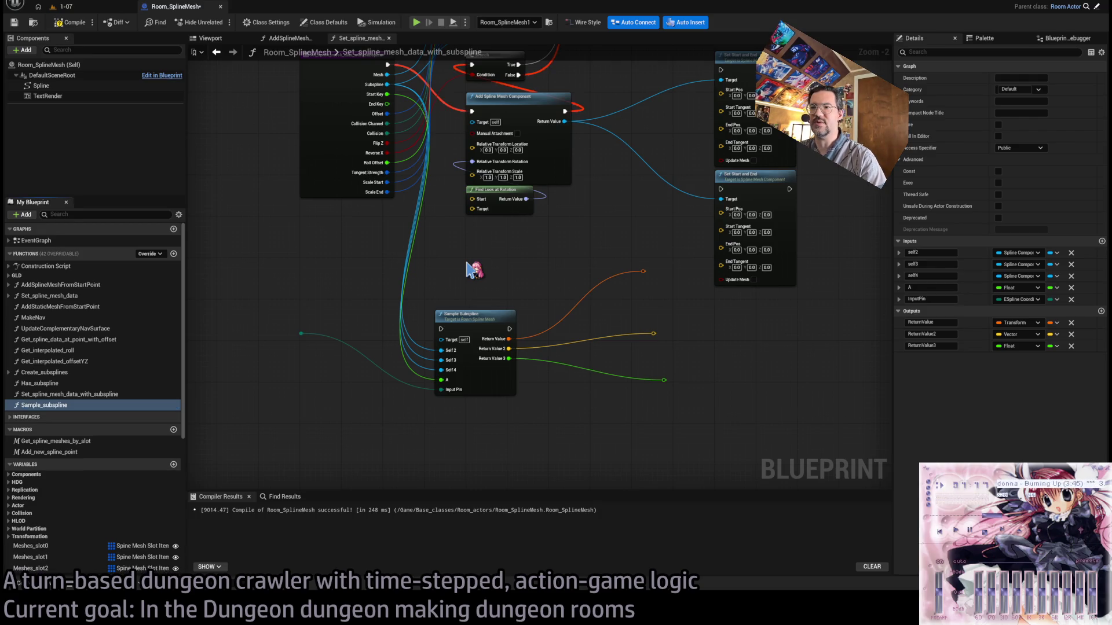
{"action": "left_click_drag", "start_coordinate": [477, 316], "coordinate": [507, 264]}
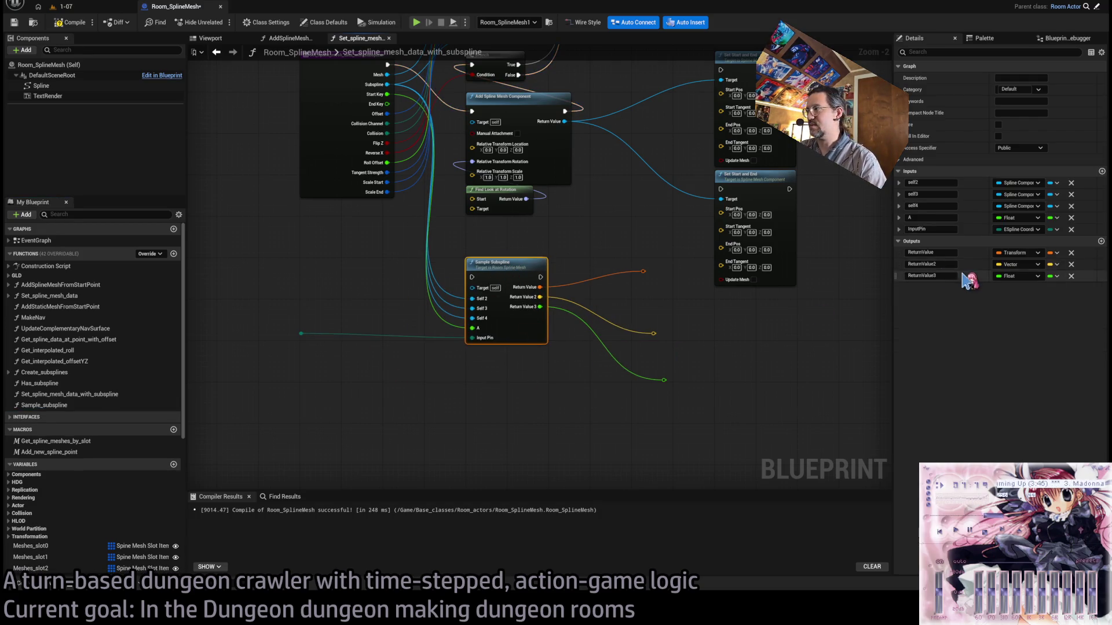
Rename InputPin to BaseKey, move it first, and remove the self3, self4 and orphan pins.
{"action": "left_click", "coordinate": [927, 228]}
{"action": "key", "text": "Return"}
{"action": "left_click_drag", "start_coordinate": [889, 203], "coordinate": [904, 180]}
{"action": "type", "text": "Subspline"}
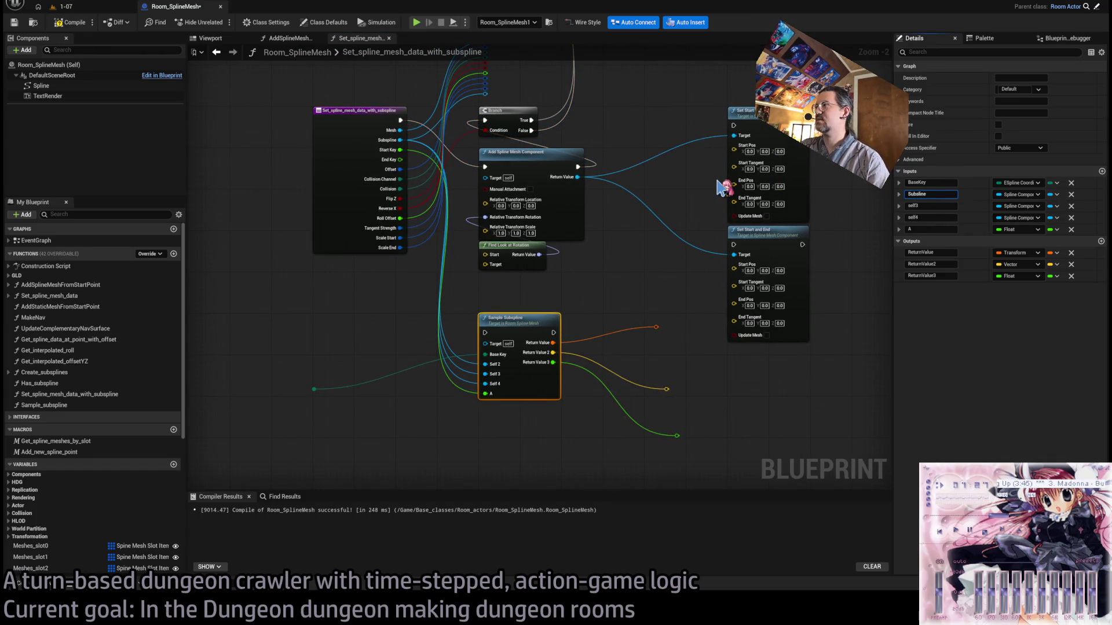
{"action": "left_click", "coordinate": [1070, 206]}
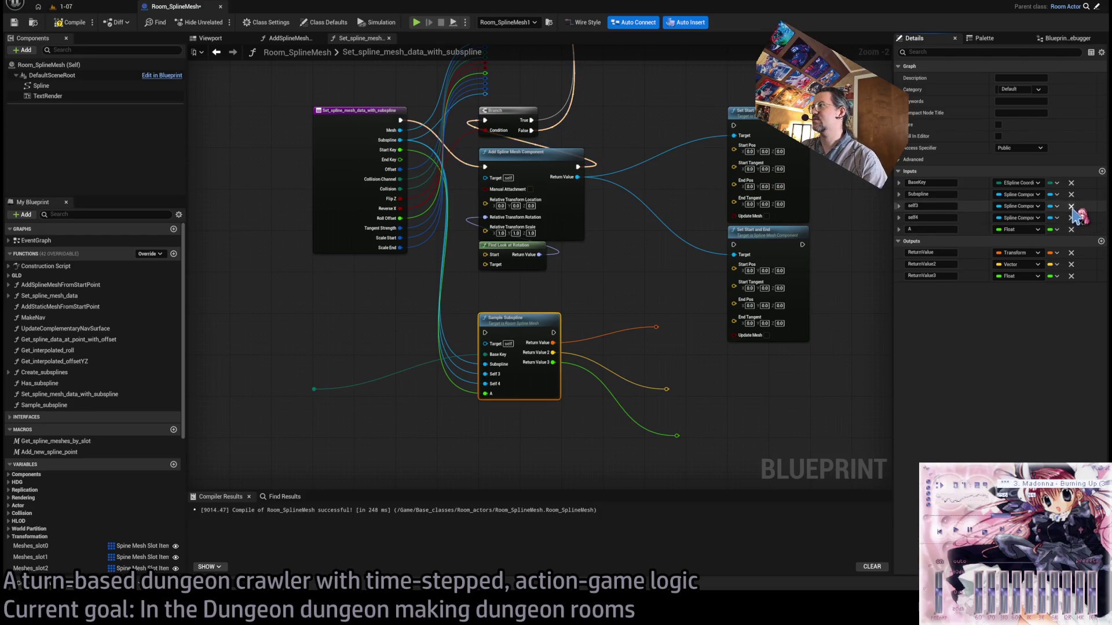
{"action": "left_click", "coordinate": [1071, 205]}
{"action": "left_click", "coordinate": [490, 388], "text": "alt"}
{"action": "left_click", "coordinate": [489, 387], "text": "alt"}
Rename the A input and delete the three leftover reroute nodes.
{"action": "double_click", "coordinate": [920, 205]}
{"action": "key", "text": "Return"}
{"action": "left_click_drag", "start_coordinate": [684, 425], "coordinate": [604, 267]}
{"action": "key", "text": "Delete"}
{"action": "scroll", "coordinate": [309, 151], "scroll_direction": "up", "scroll_amount": 2}
{"action": "left_click", "coordinate": [280, 395]}
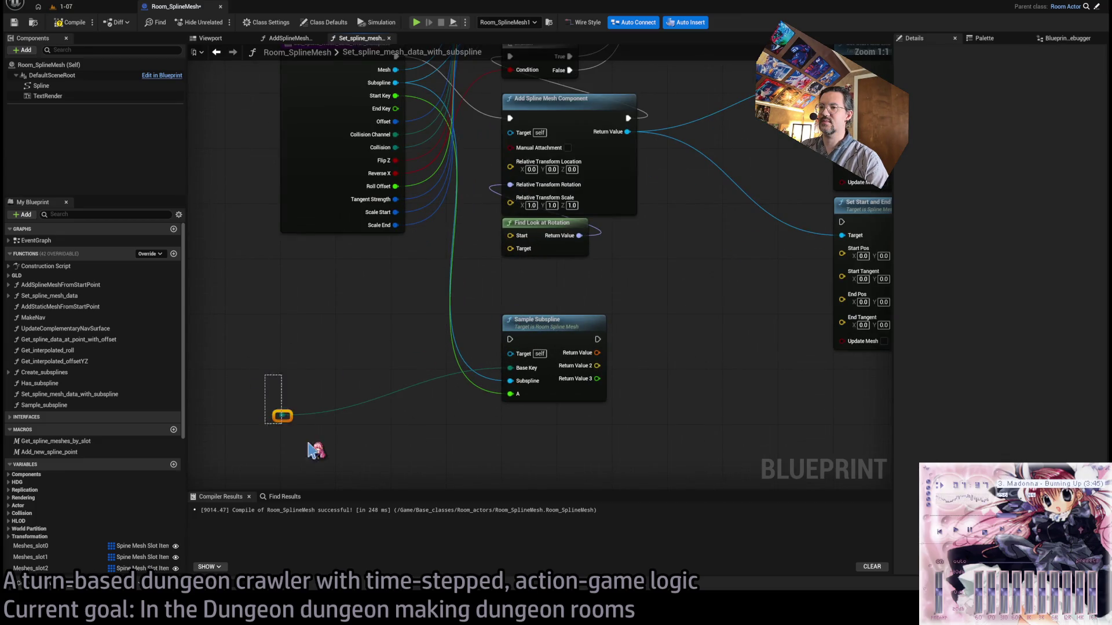
Rename BaseKey to Space and A to BaseKey, ordering inputs Subspline, BaseKey, Space.
{"action": "key", "text": "Delete"}
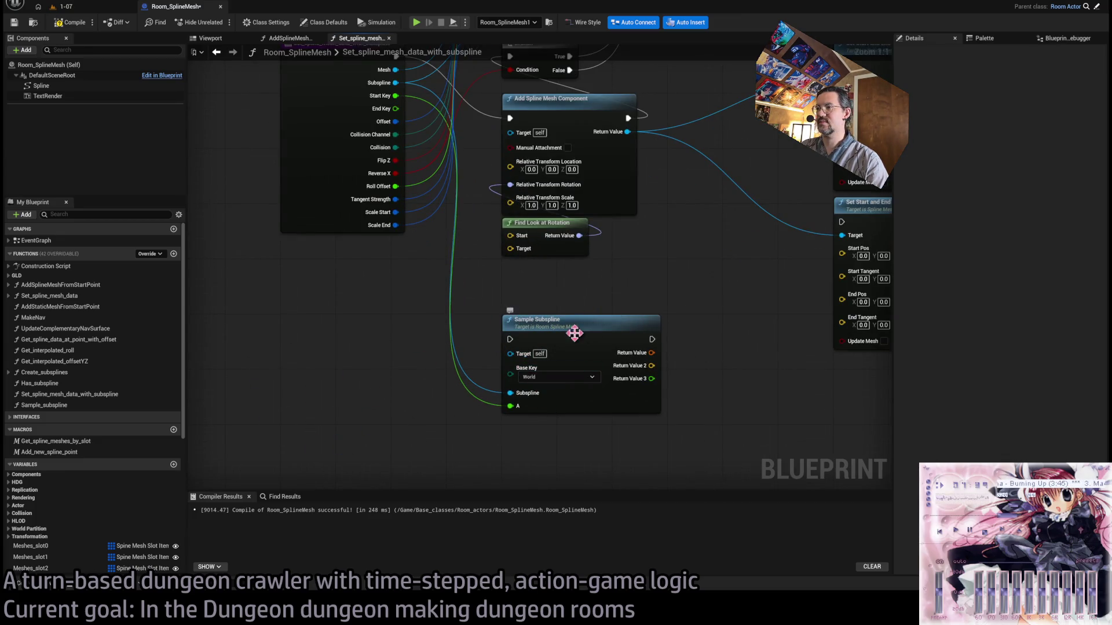
{"action": "left_click", "coordinate": [574, 333]}
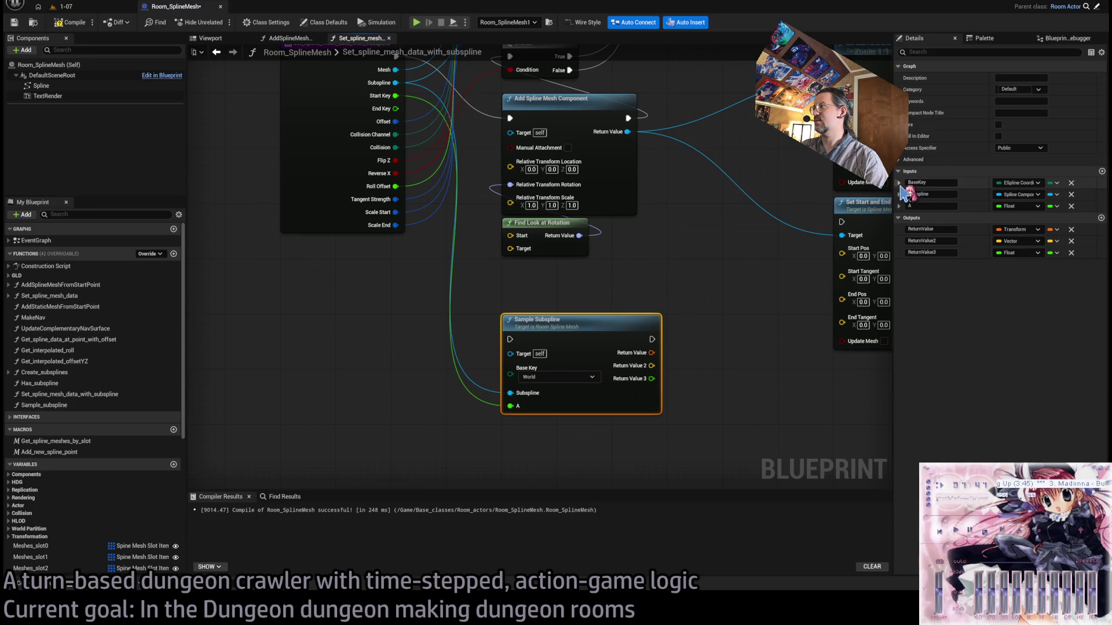
{"action": "left_click", "coordinate": [920, 179]}
{"action": "type", "text": "Space"}
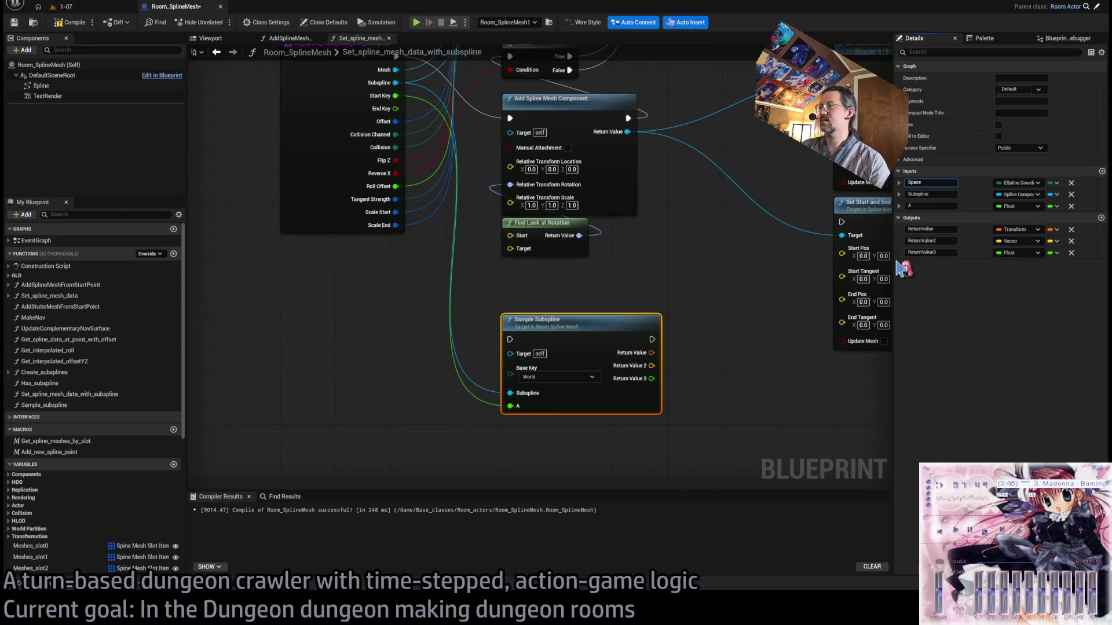
{"action": "key", "text": "Return"}
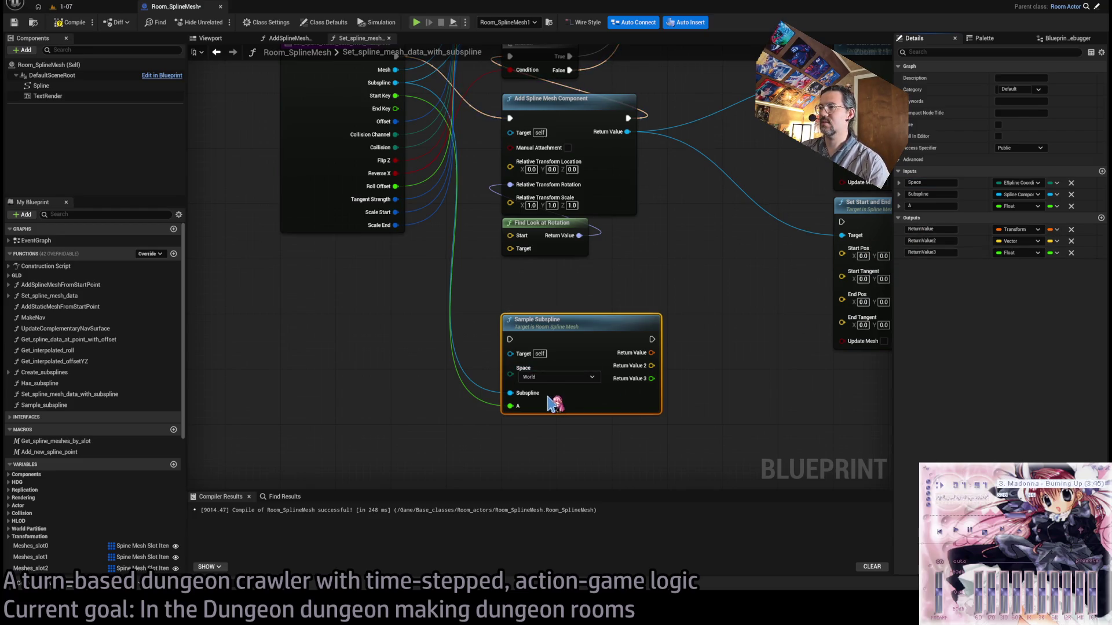
{"action": "left_click", "coordinate": [899, 183]}
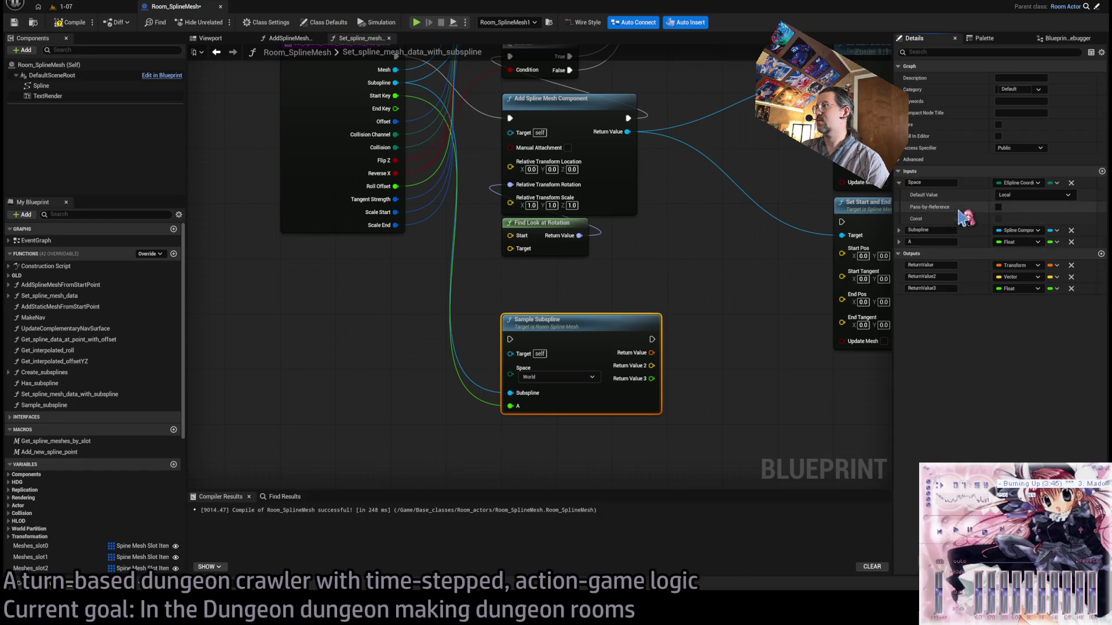
{"action": "left_click", "coordinate": [898, 183]}
{"action": "left_click_drag", "start_coordinate": [894, 183], "coordinate": [899, 199]}
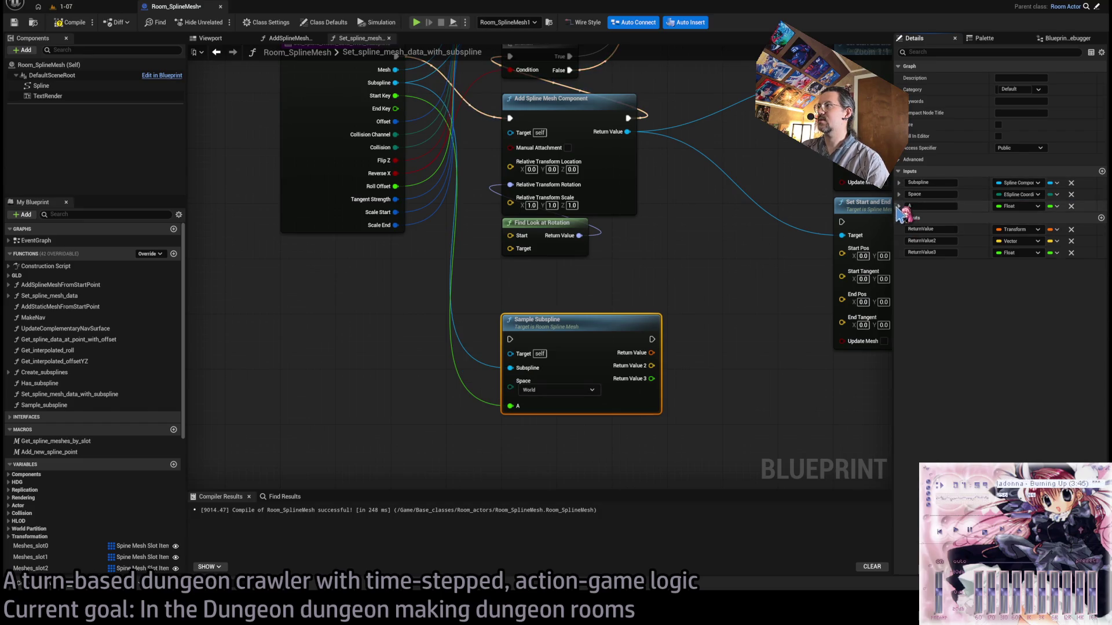
{"action": "mouse_move", "coordinate": [894, 206]}
{"action": "left_mouse_down"}
{"action": "mouse_move", "coordinate": [910, 215]}
{"action": "mouse_move", "coordinate": [788, 195]}
{"action": "left_mouse_up"}
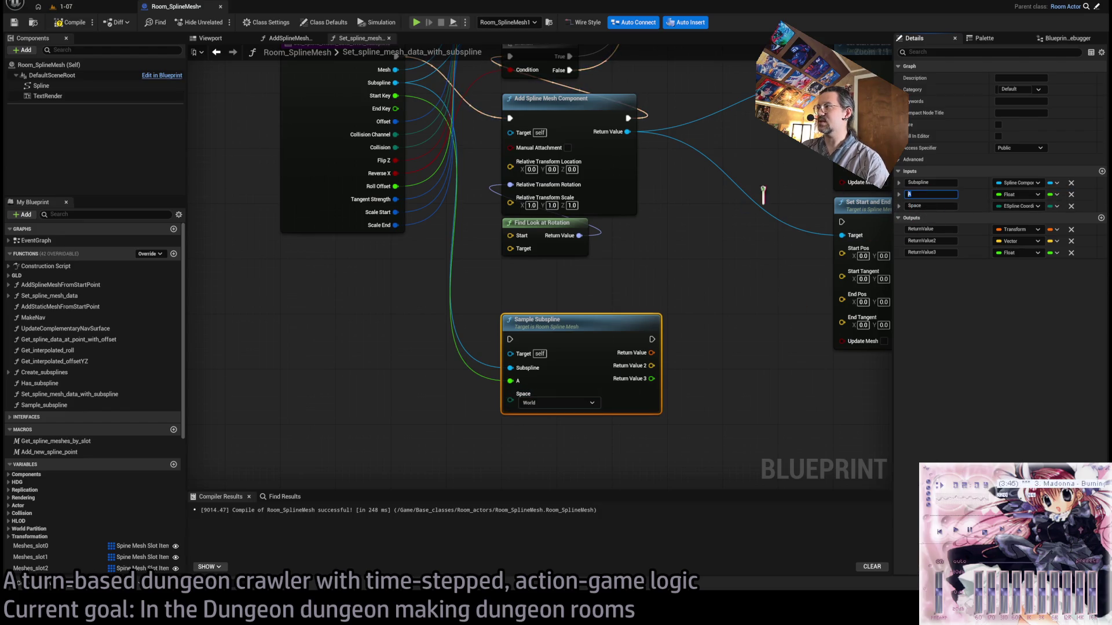
{"action": "type", "text": "BaseKey"}
{"action": "key", "text": "Return"}
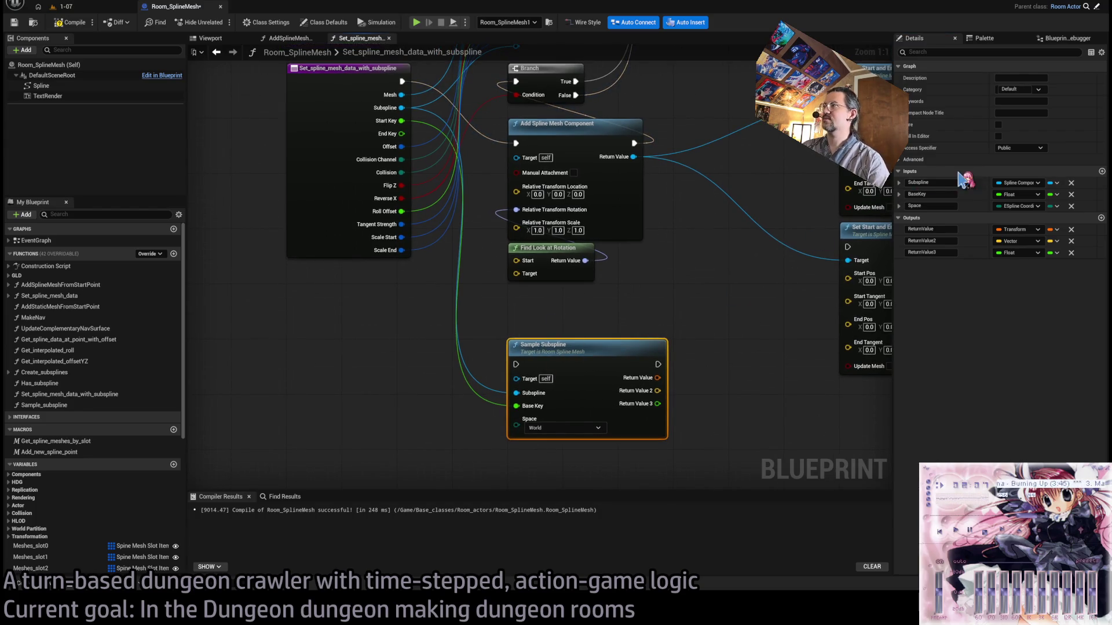
{"action": "mouse_move", "coordinate": [695, 265]}
{"action": "left_mouse_down"}
{"action": "mouse_move", "coordinate": [620, 303]}
{"action": "mouse_move", "coordinate": [657, 295]}
{"action": "mouse_move", "coordinate": [617, 306]}
{"action": "left_mouse_up"}
Tidy the Sample_subspline graph layout, routing the exec wire through reroute points above the nodes.
{"action": "double_click", "coordinate": [575, 358]}
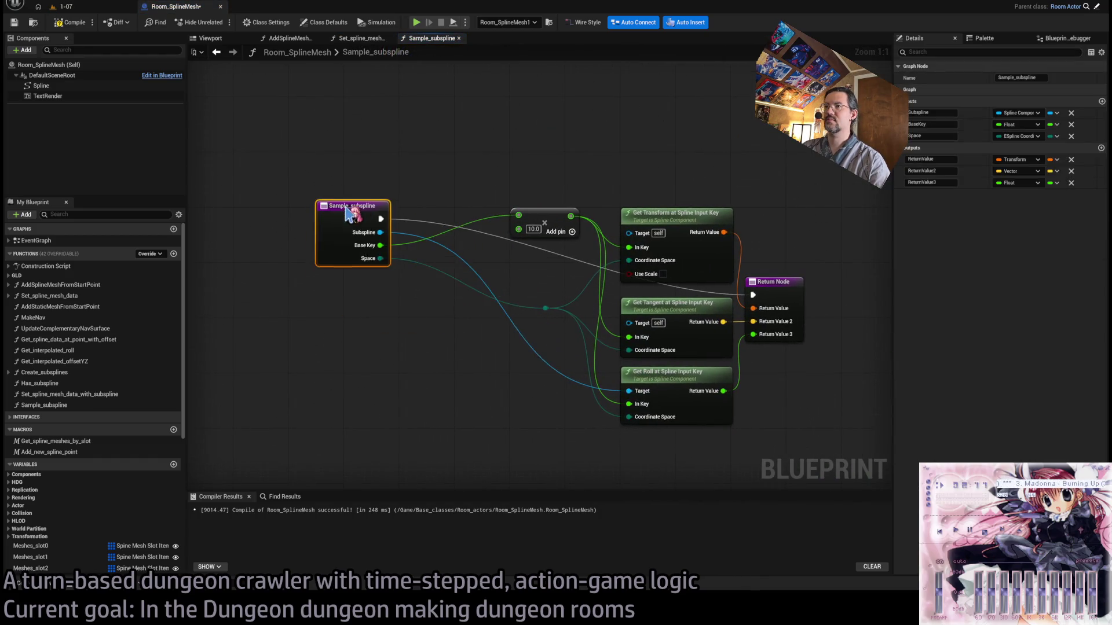
{"action": "left_click_drag", "start_coordinate": [347, 213], "coordinate": [313, 220]}
{"action": "mouse_move", "coordinate": [794, 272]}
{"action": "left_mouse_down"}
{"action": "mouse_move", "coordinate": [877, 194]}
{"action": "mouse_move", "coordinate": [836, 204]}
{"action": "left_mouse_up"}
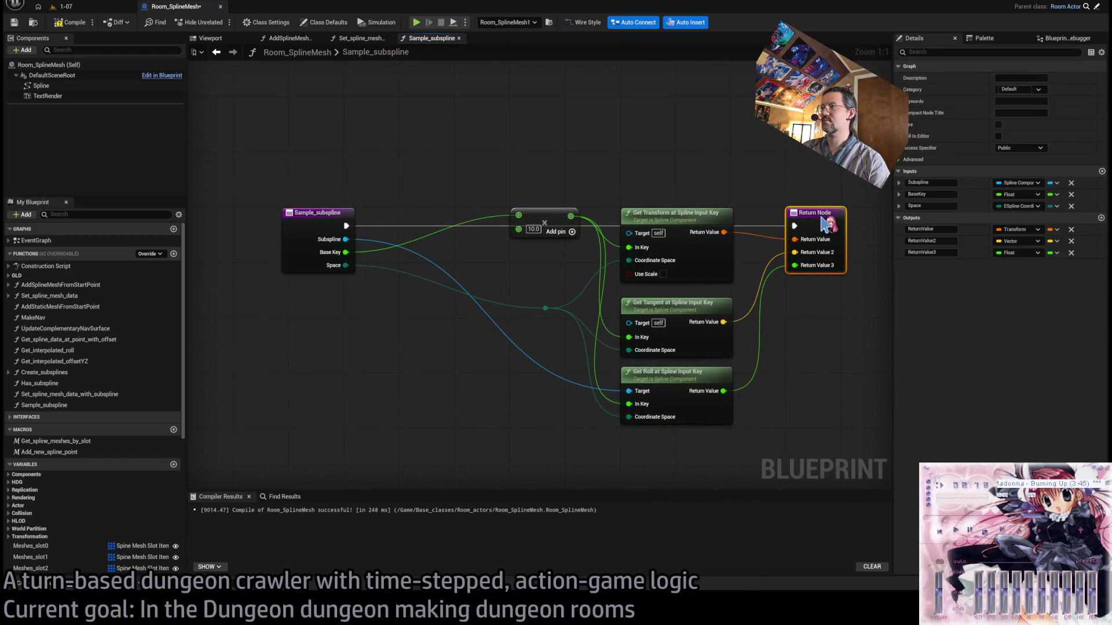
{"action": "double_click", "coordinate": [526, 226]}
{"action": "mouse_move", "coordinate": [526, 226]}
{"action": "left_mouse_down"}
{"action": "mouse_move", "coordinate": [526, 180]}
{"action": "mouse_move", "coordinate": [718, 177]}
{"action": "left_mouse_up"}
{"action": "double_click", "coordinate": [543, 181]}
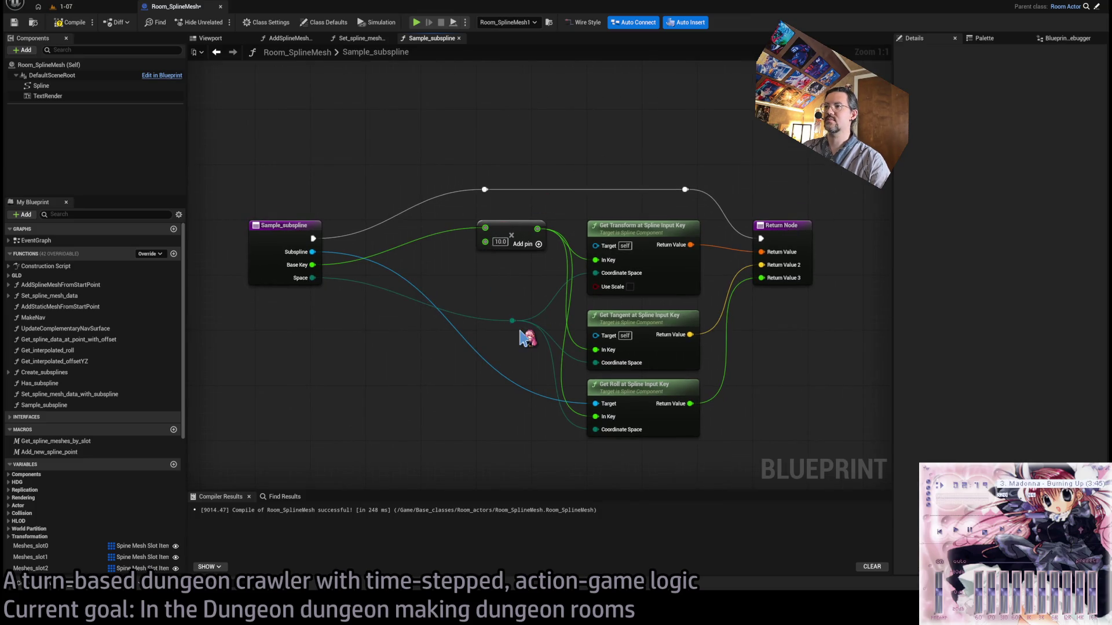
{"action": "mouse_move", "coordinate": [512, 320]}
{"action": "left_mouse_down"}
{"action": "mouse_move", "coordinate": [442, 347]}
{"action": "mouse_move", "coordinate": [393, 330]}
{"action": "mouse_move", "coordinate": [615, 330]}
{"action": "mouse_move", "coordinate": [495, 312]}
{"action": "mouse_move", "coordinate": [356, 267]}
{"action": "mouse_move", "coordinate": [597, 292]}
{"action": "mouse_move", "coordinate": [295, 355]}
{"action": "mouse_move", "coordinate": [541, 325]}
{"action": "mouse_move", "coordinate": [632, 358]}
{"action": "mouse_move", "coordinate": [529, 367]}
{"action": "mouse_move", "coordinate": [357, 345]}
{"action": "mouse_move", "coordinate": [832, 375]}
{"action": "left_mouse_up"}
{"action": "left_click_drag", "start_coordinate": [346, 394], "coordinate": [264, 319]}
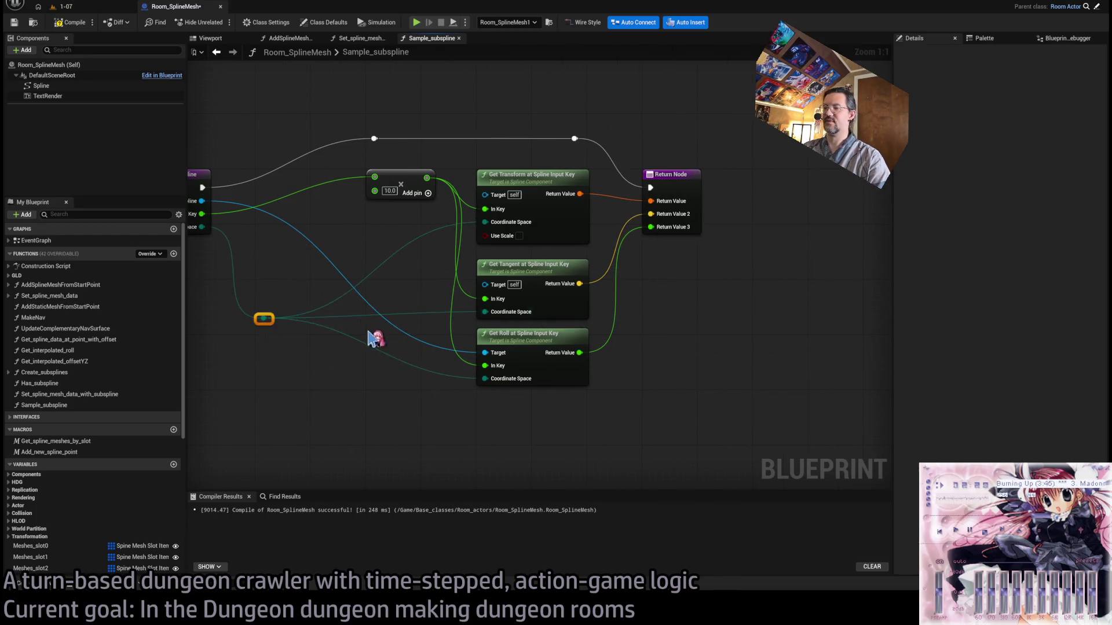
{"action": "left_click_drag", "start_coordinate": [362, 330], "coordinate": [587, 335]}
{"action": "key", "text": "Delete"}
Wire Space into Get Roll's Coordinate Space, compile, and link Subspline to Get Transform's Target.
{"action": "mouse_move", "coordinate": [426, 232]}
{"action": "left_mouse_down"}
{"action": "mouse_move", "coordinate": [717, 240]}
{"action": "mouse_move", "coordinate": [711, 385]}
{"action": "left_mouse_up"}
{"action": "left_click_drag", "start_coordinate": [582, 429], "coordinate": [563, 343]}
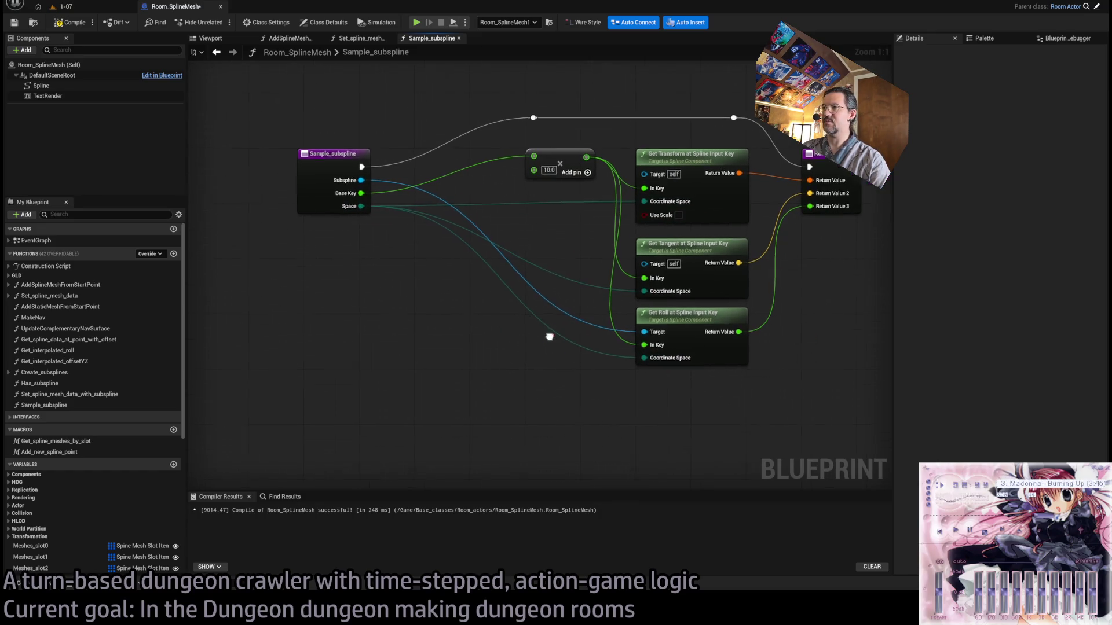
{"action": "mouse_move", "coordinate": [562, 135]}
{"action": "left_mouse_down"}
{"action": "mouse_move", "coordinate": [555, 182]}
{"action": "mouse_move", "coordinate": [499, 203]}
{"action": "left_mouse_up"}
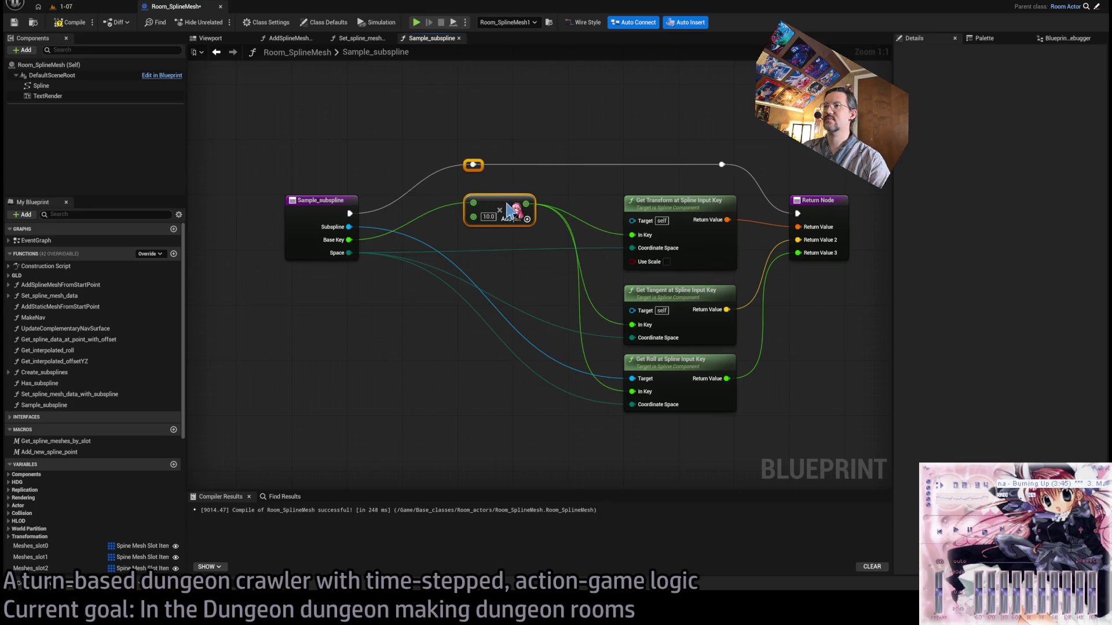
{"action": "left_click", "coordinate": [68, 22]}
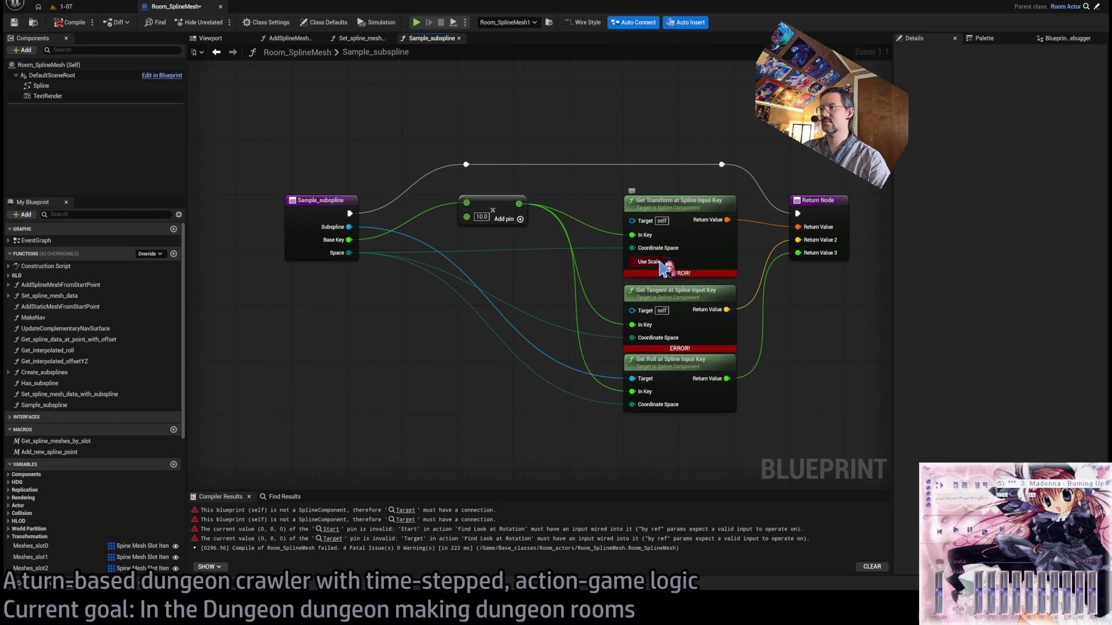
{"action": "mouse_move", "coordinate": [349, 226]}
{"action": "left_mouse_down"}
{"action": "mouse_move", "coordinate": [644, 220]}
{"action": "mouse_move", "coordinate": [633, 220]}
{"action": "mouse_move", "coordinate": [633, 311]}
{"action": "mouse_move", "coordinate": [660, 283]}
{"action": "left_mouse_up"}
Recompile and stack the Get Roll node under Get Tangent.
{"action": "left_click", "coordinate": [81, 26]}
{"action": "left_click_drag", "start_coordinate": [663, 361], "coordinate": [667, 376]}
{"action": "mouse_move", "coordinate": [670, 287]}
{"action": "left_mouse_down"}
{"action": "mouse_move", "coordinate": [662, 321]}
{"action": "mouse_move", "coordinate": [665, 280]}
{"action": "left_mouse_up"}
{"action": "left_click", "coordinate": [659, 368]}
{"action": "left_click_drag", "start_coordinate": [659, 368], "coordinate": [660, 341]}
{"action": "left_click", "coordinate": [808, 357]}
{"action": "left_click_drag", "start_coordinate": [808, 356], "coordinate": [754, 352]}
Name the Return Node outputs Transform, Tangent and Roll, then compile.
{"action": "left_click", "coordinate": [776, 241]}
{"action": "left_click", "coordinate": [931, 229]}
{"action": "type", "text": "Transform"}
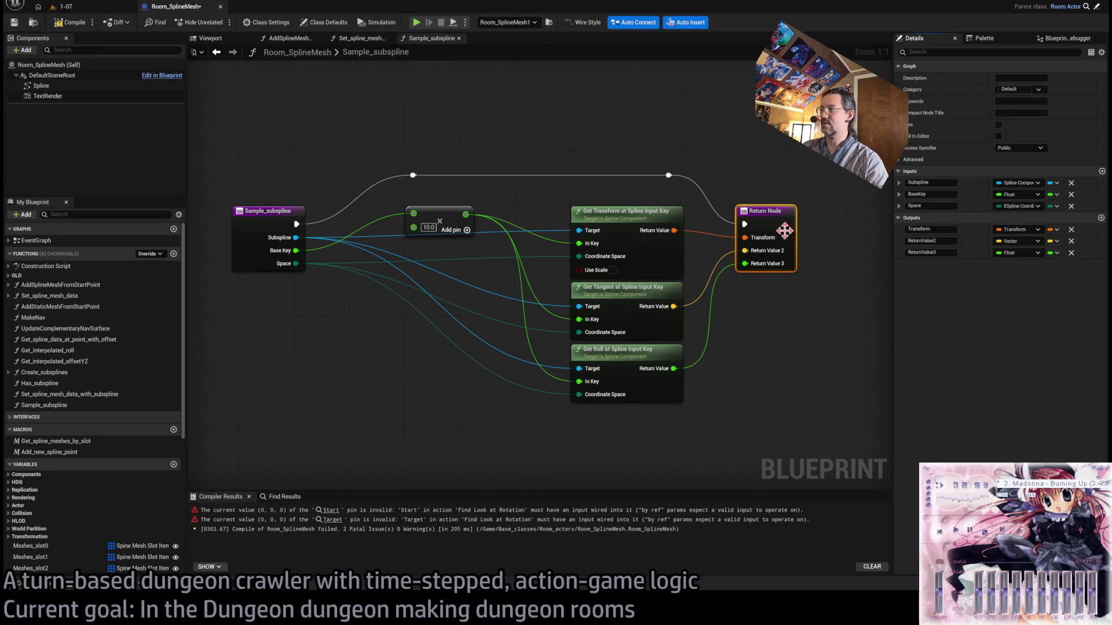
{"action": "left_click", "coordinate": [930, 241]}
{"action": "type", "text": "Tangent"}
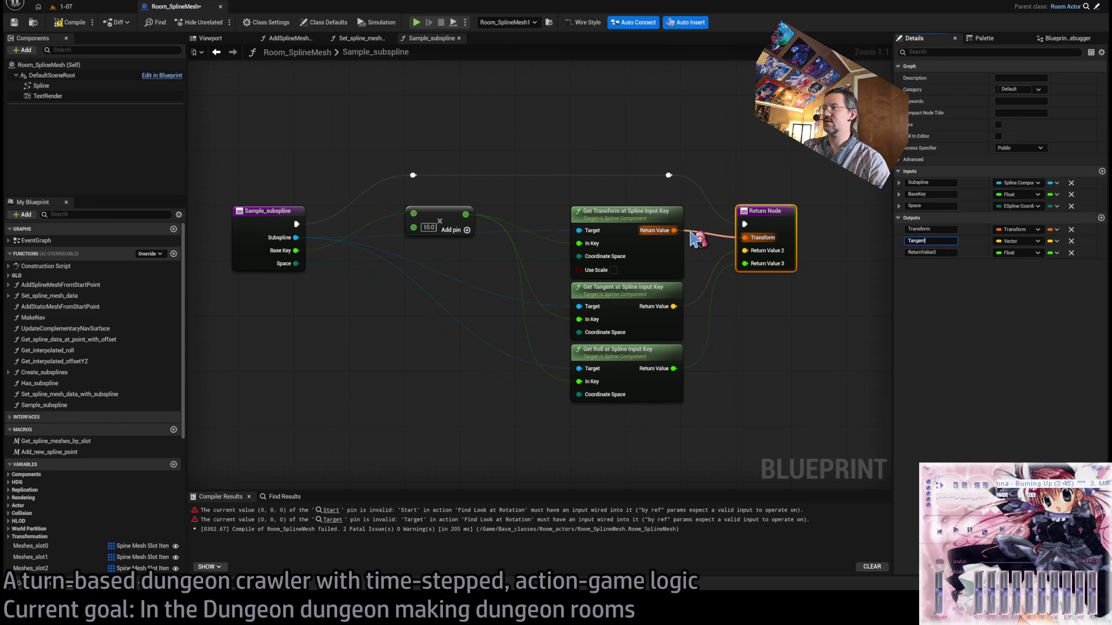
{"action": "key", "text": "Return"}
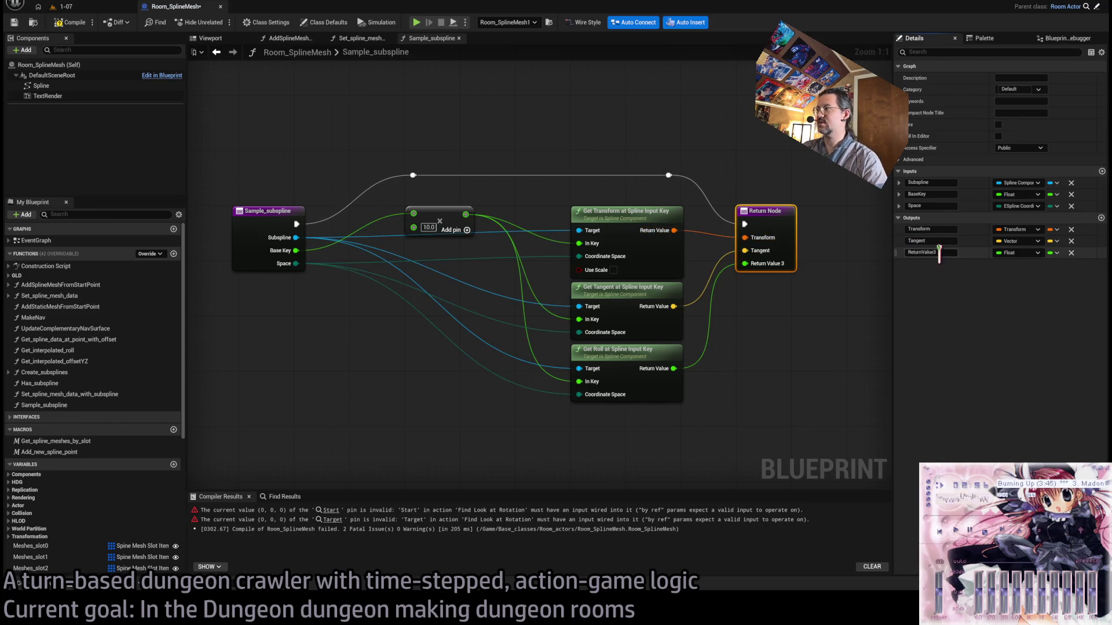
{"action": "left_click", "coordinate": [946, 252]}
{"action": "type", "text": "Roll"}
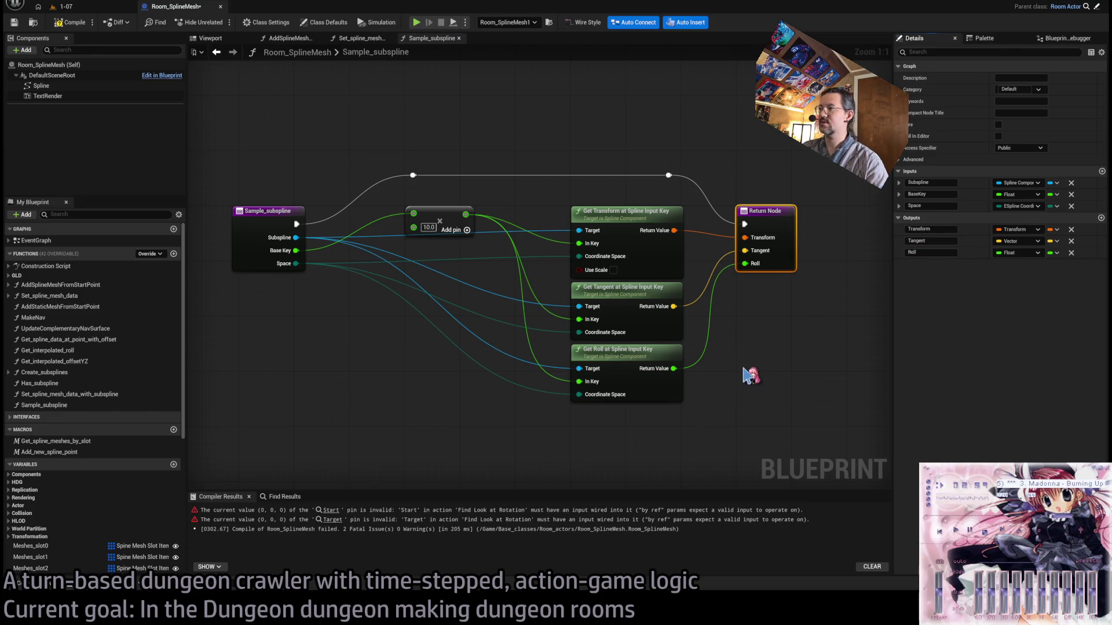
{"action": "left_click", "coordinate": [752, 375]}
{"action": "left_click", "coordinate": [74, 22]}
Make the Sample Subspline call pure and delete the Find Look at Rotation node.
{"action": "left_click", "coordinate": [459, 37]}
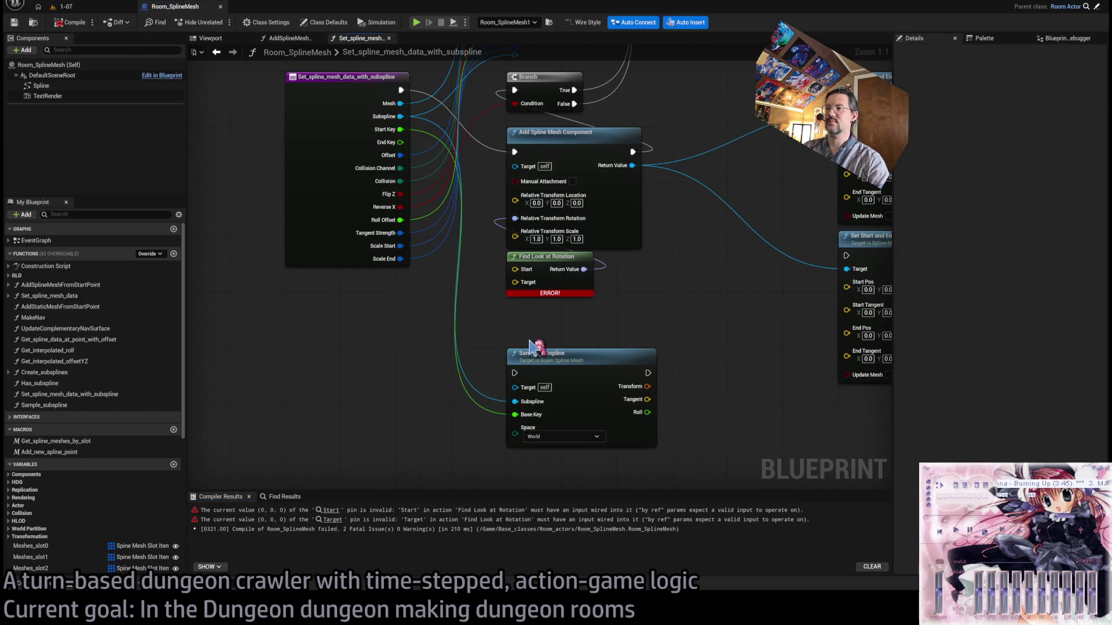
{"action": "left_click", "coordinate": [573, 381]}
{"action": "left_click", "coordinate": [998, 124]}
{"action": "left_click_drag", "start_coordinate": [573, 382], "coordinate": [577, 342]}
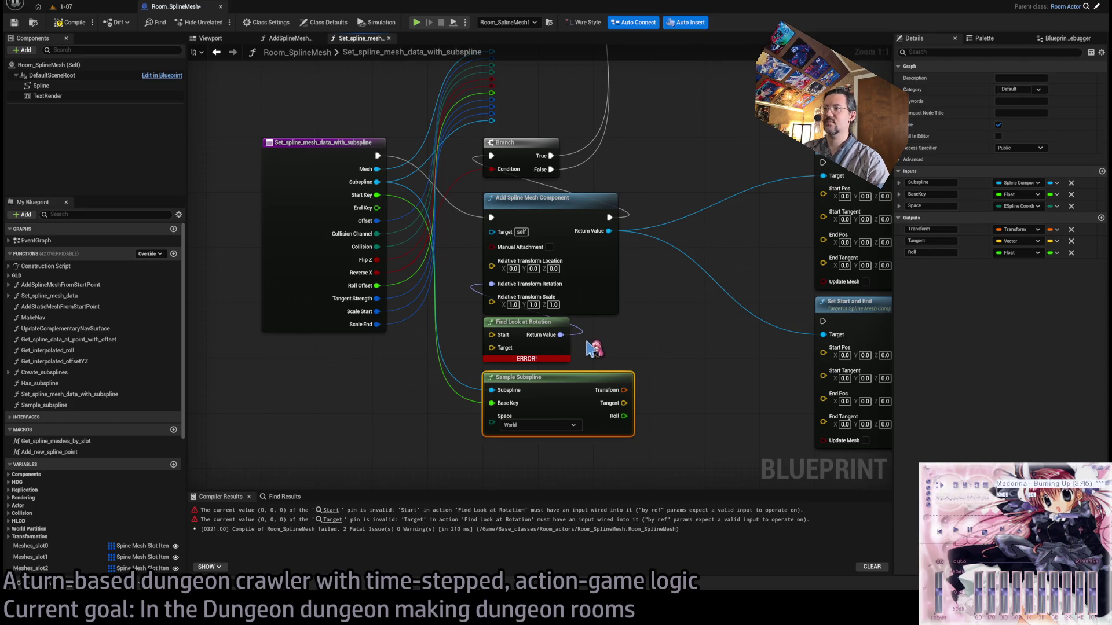
{"action": "left_click", "coordinate": [543, 340]}
{"action": "key", "text": "Delete"}
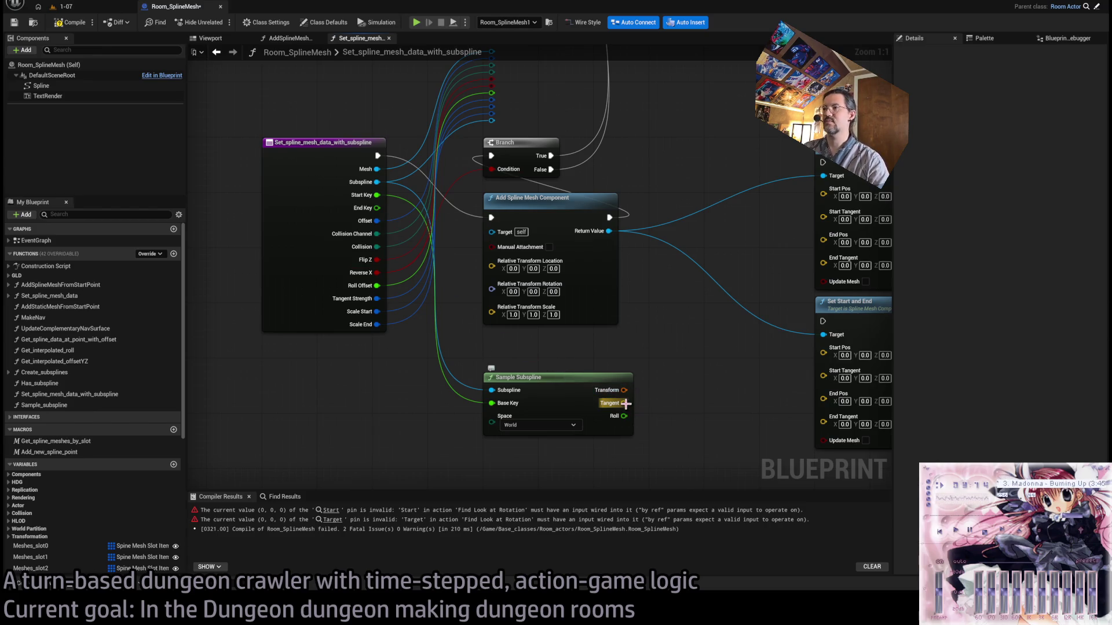
{"action": "mouse_move", "coordinate": [585, 377]}
{"action": "left_mouse_down"}
{"action": "mouse_move", "coordinate": [585, 341]}
{"action": "mouse_move", "coordinate": [584, 418]}
{"action": "mouse_move", "coordinate": [525, 364]}
{"action": "left_mouse_up"}
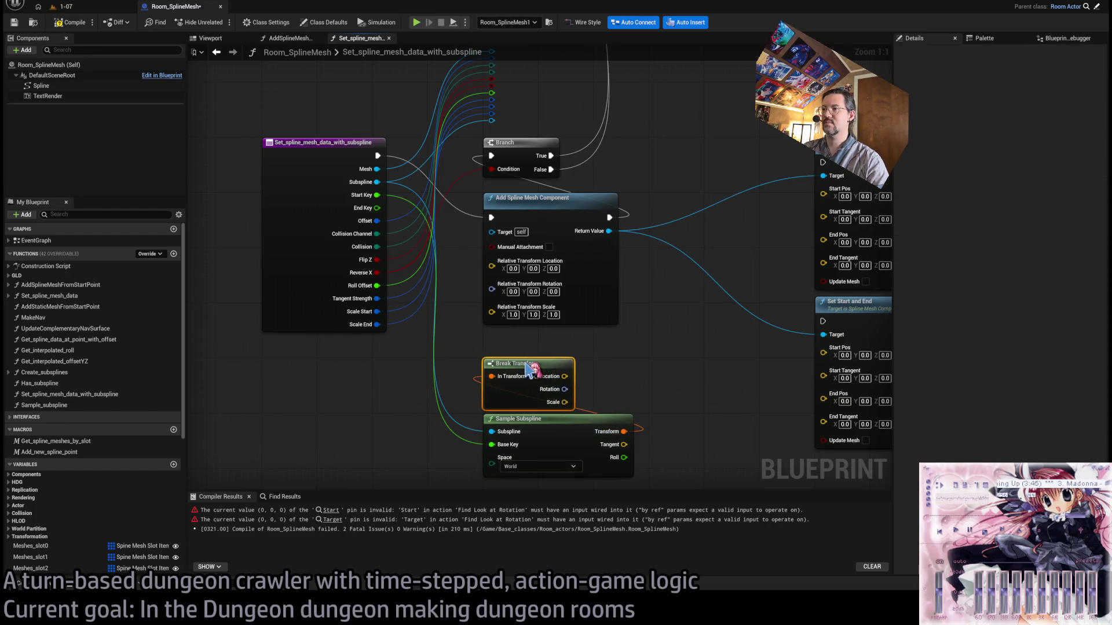
Wire Break Transform's location and rotation into the relative inputs and move both nodes up.
{"action": "left_click_drag", "start_coordinate": [565, 377], "coordinate": [492, 261]}
{"action": "mouse_move", "coordinate": [564, 389]}
{"action": "left_mouse_down"}
{"action": "mouse_move", "coordinate": [521, 286]}
{"action": "mouse_move", "coordinate": [492, 279]}
{"action": "left_mouse_up"}
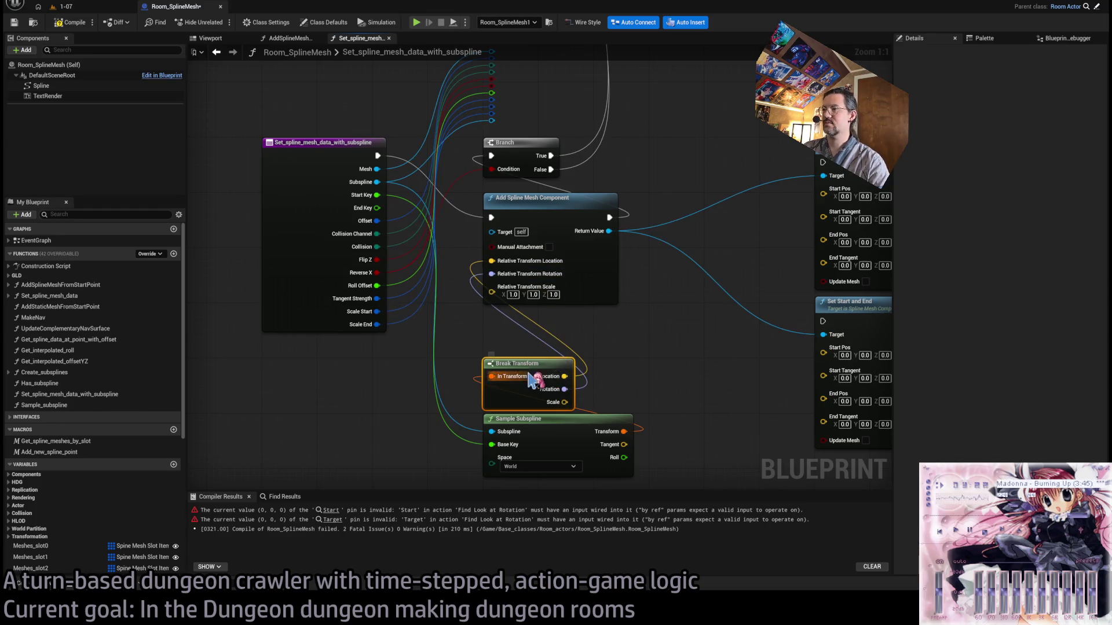
{"action": "mouse_move", "coordinate": [553, 440]}
{"action": "left_mouse_down"}
{"action": "mouse_move", "coordinate": [555, 405]}
{"action": "mouse_move", "coordinate": [555, 447]}
{"action": "left_mouse_up"}
{"action": "left_click", "coordinate": [521, 397], "text": "ctrl"}
{"action": "left_click_drag", "start_coordinate": [527, 369], "coordinate": [532, 331]}
{"action": "left_click", "coordinate": [557, 373]}
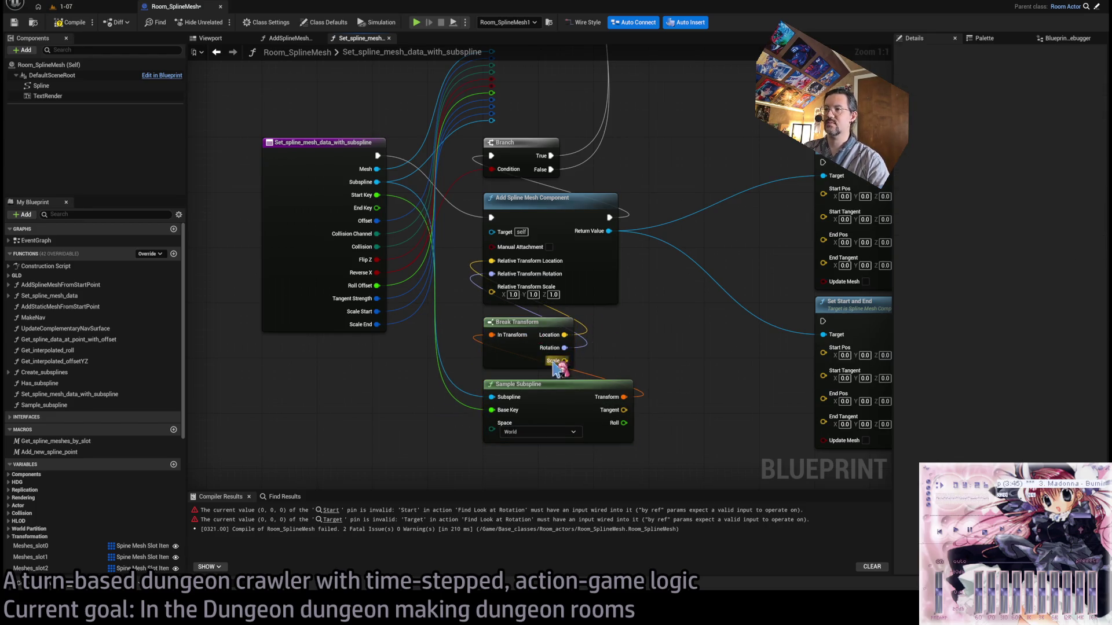
{"action": "mouse_move", "coordinate": [657, 327]}
{"action": "left_mouse_down"}
{"action": "mouse_move", "coordinate": [514, 412]}
{"action": "mouse_move", "coordinate": [504, 317]}
{"action": "left_mouse_up"}
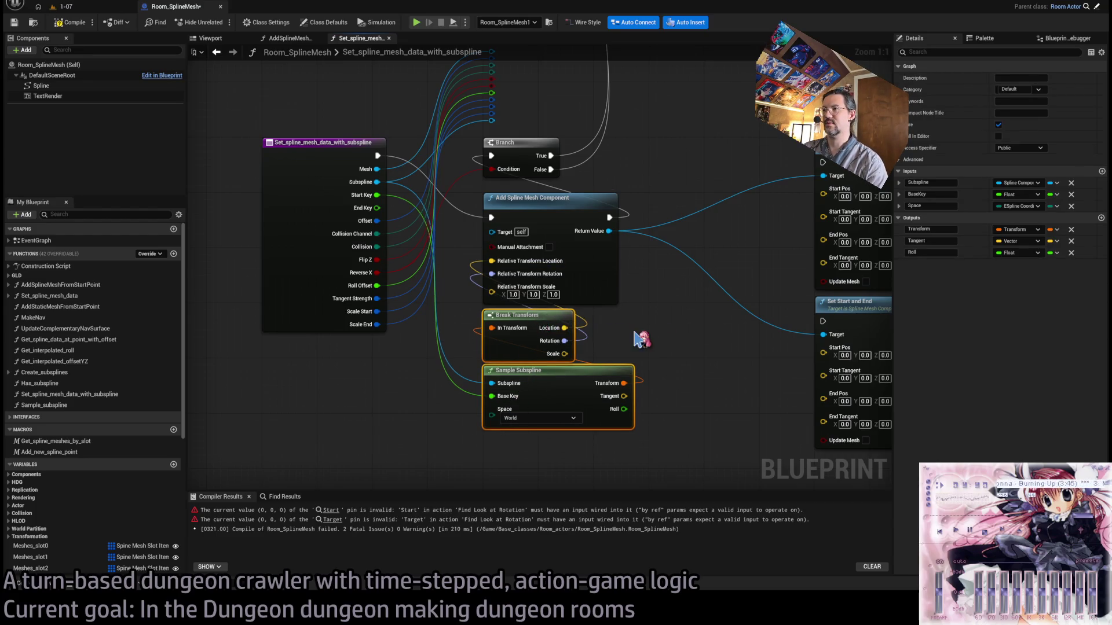
{"action": "left_click", "coordinate": [666, 349]}
Delete both Draw Debug Sphere nodes.
{"action": "left_click_drag", "start_coordinate": [642, 231], "coordinate": [642, 258]}
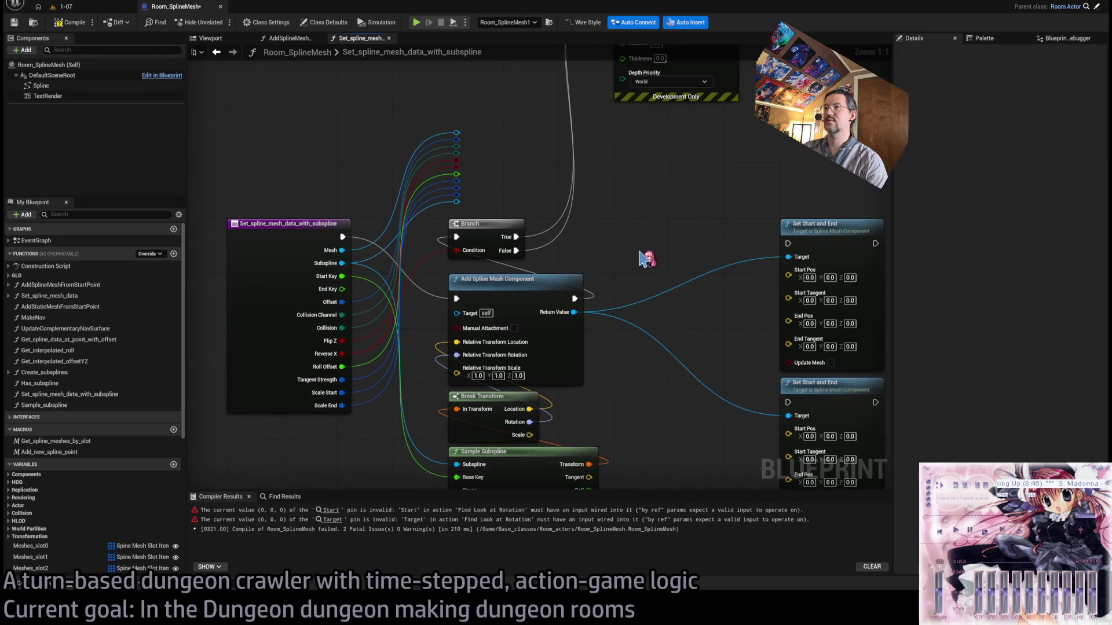
{"action": "mouse_move", "coordinate": [575, 181]}
{"action": "left_mouse_down"}
{"action": "mouse_move", "coordinate": [620, 231]}
{"action": "mouse_move", "coordinate": [612, 197]}
{"action": "mouse_move", "coordinate": [464, 205]}
{"action": "mouse_move", "coordinate": [509, 325]}
{"action": "left_mouse_up"}
{"action": "left_click_drag", "start_coordinate": [803, 266], "coordinate": [547, 153]}
{"action": "mouse_move", "coordinate": [661, 268]}
{"action": "left_mouse_down"}
{"action": "mouse_move", "coordinate": [658, 250]}
{"action": "mouse_move", "coordinate": [559, 263]}
{"action": "mouse_move", "coordinate": [495, 211]}
{"action": "left_mouse_up"}
{"action": "key", "text": "Delete"}
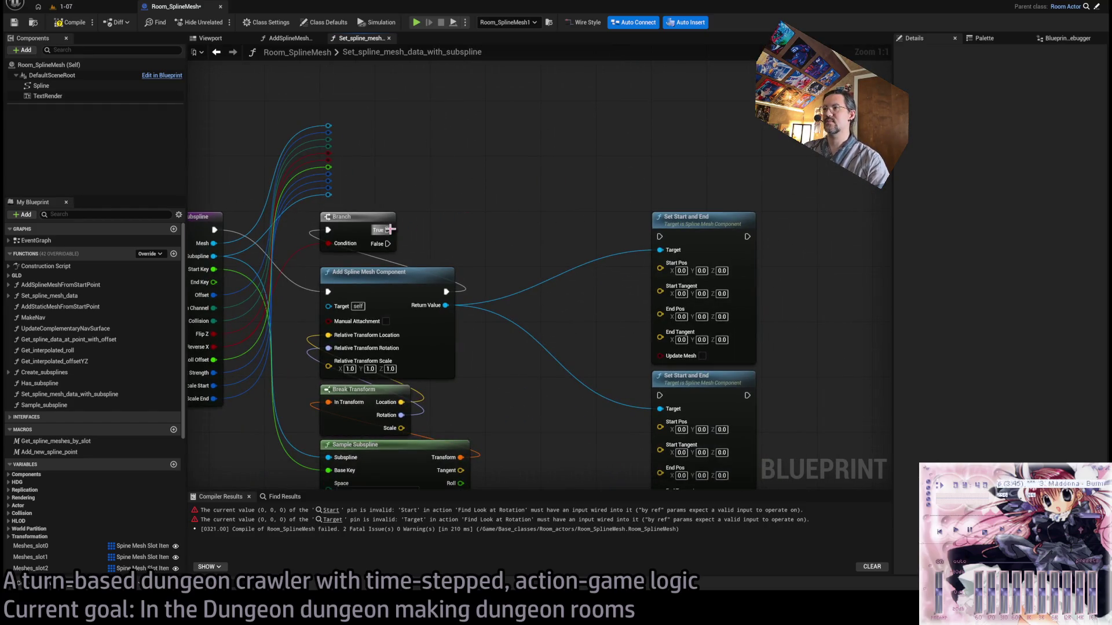
Try then remove a Branch True link to Set Start and End, and delete Break Transform.
{"action": "left_click_drag", "start_coordinate": [387, 230], "coordinate": [660, 236]}
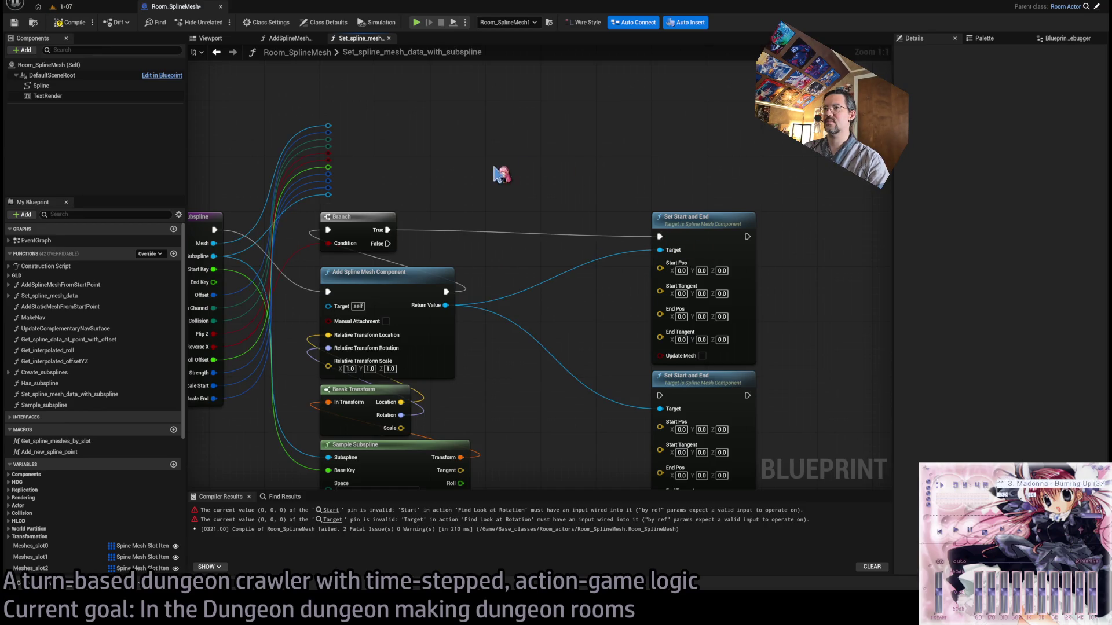
{"action": "left_click_drag", "start_coordinate": [514, 172], "coordinate": [549, 163]}
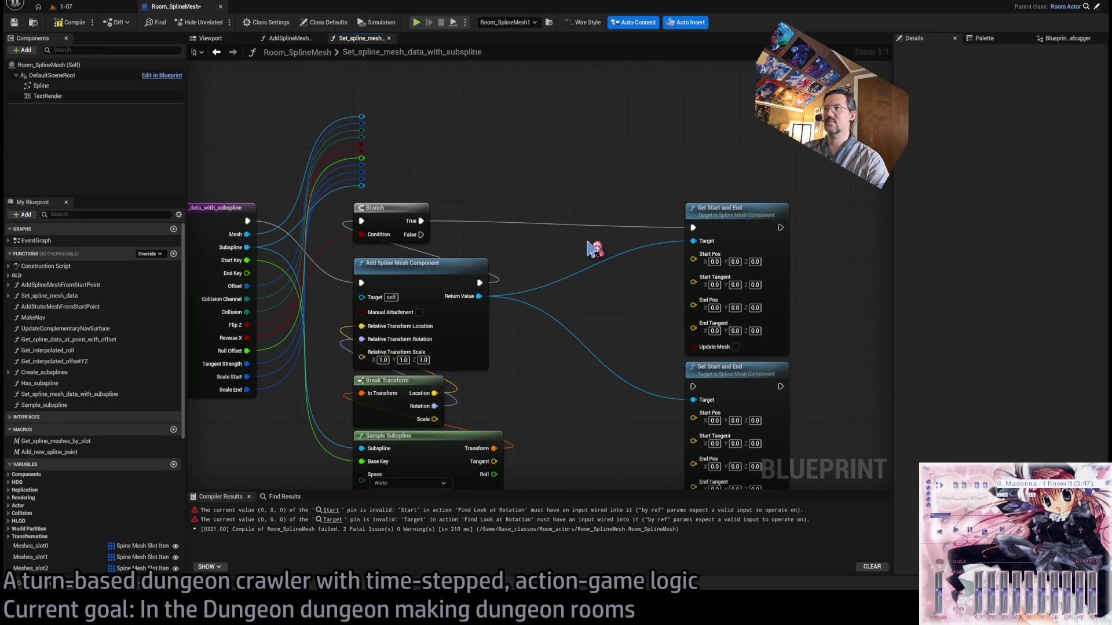
{"action": "left_click", "coordinate": [692, 226], "text": "alt"}
{"action": "left_click_drag", "start_coordinate": [517, 198], "coordinate": [569, 153]}
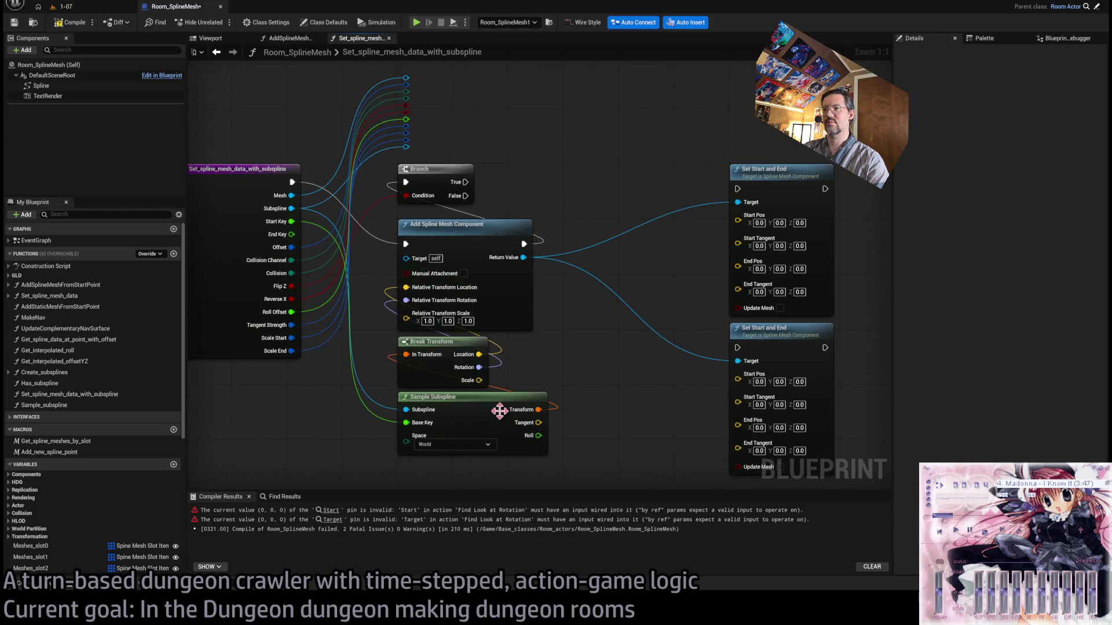
{"action": "left_click_drag", "start_coordinate": [597, 347], "coordinate": [472, 327]}
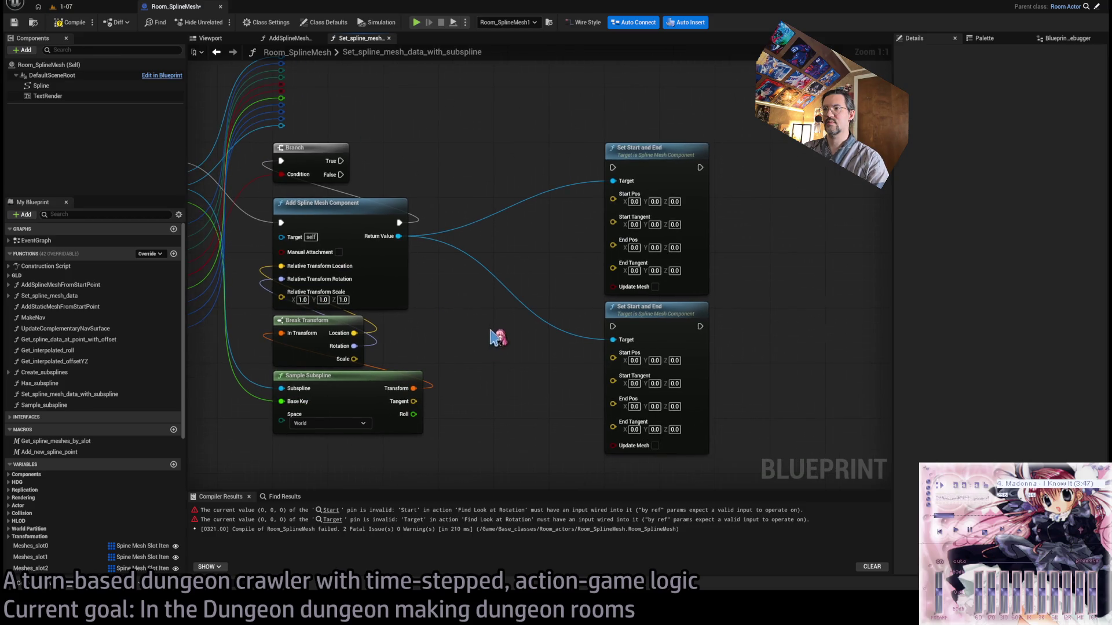
{"action": "mouse_move", "coordinate": [417, 403]}
{"action": "left_mouse_down"}
{"action": "mouse_move", "coordinate": [492, 382]}
{"action": "mouse_move", "coordinate": [577, 315]}
{"action": "left_mouse_up"}
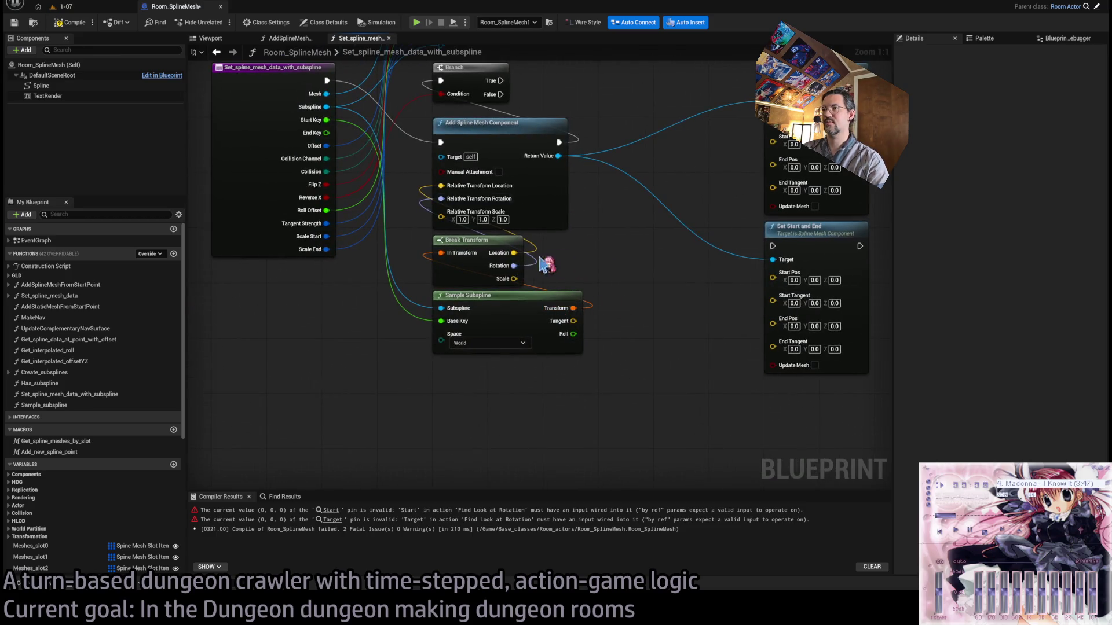
{"action": "left_click_drag", "start_coordinate": [526, 259], "coordinate": [493, 315]}
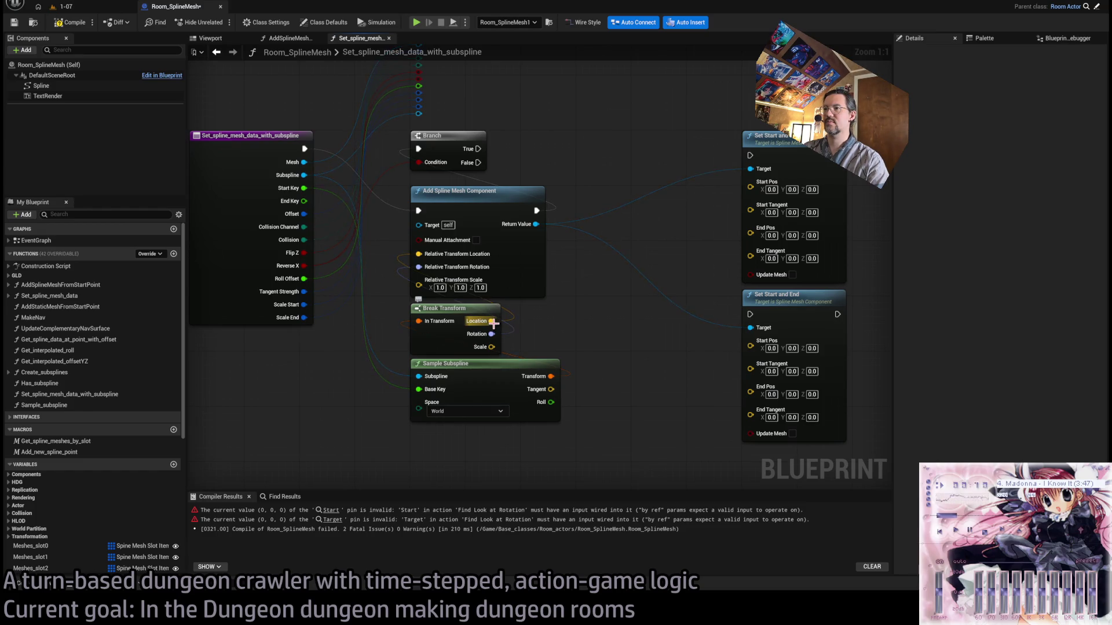
{"action": "key", "text": "ctrl+z"}
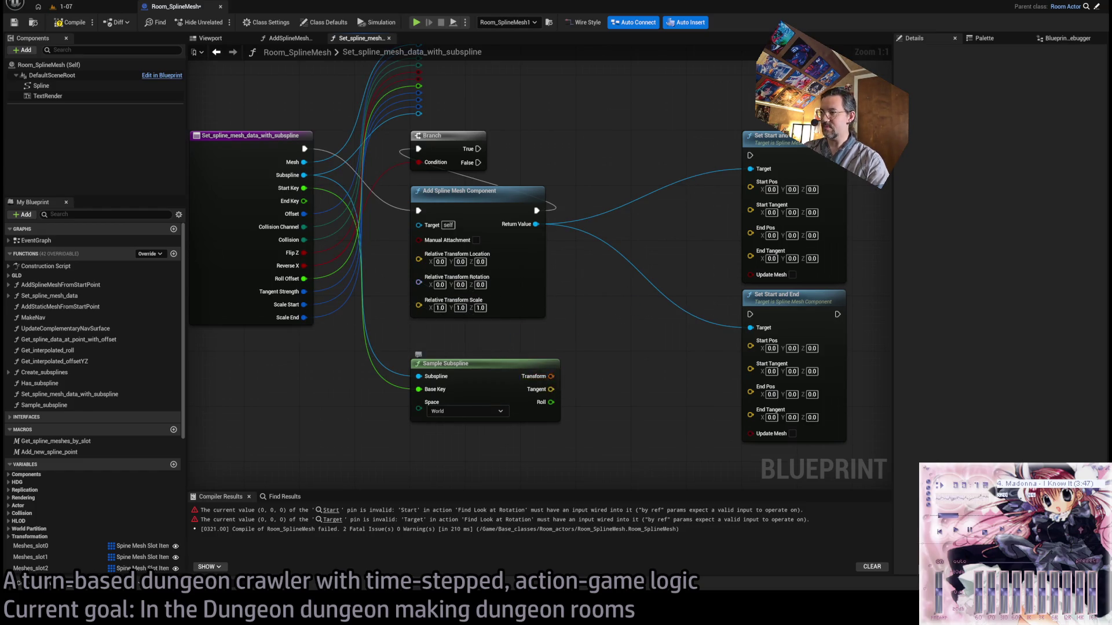
Try storing Sample Subspline's transform in a setter and a local variable, then undo both.
{"action": "left_click", "coordinate": [547, 384]}
{"action": "key", "text": "ctrl+z"}
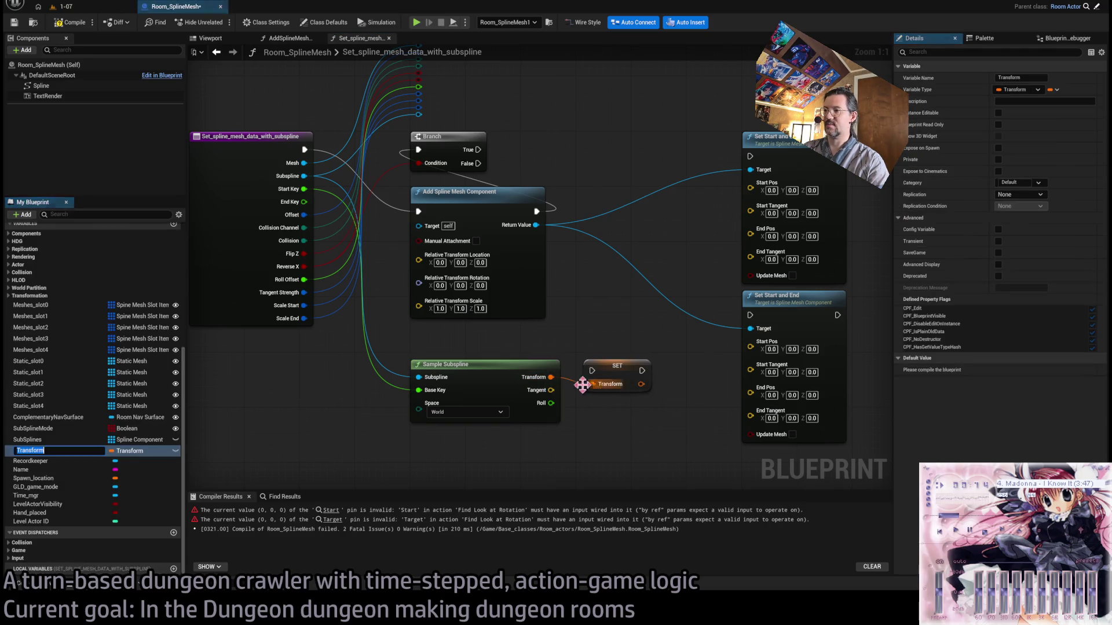
{"action": "left_click_drag", "start_coordinate": [551, 377], "coordinate": [592, 384]}
{"action": "key", "text": "ctrl+z"}
{"action": "left_click", "coordinate": [556, 387]}
{"action": "key", "text": "ctrl+y"}
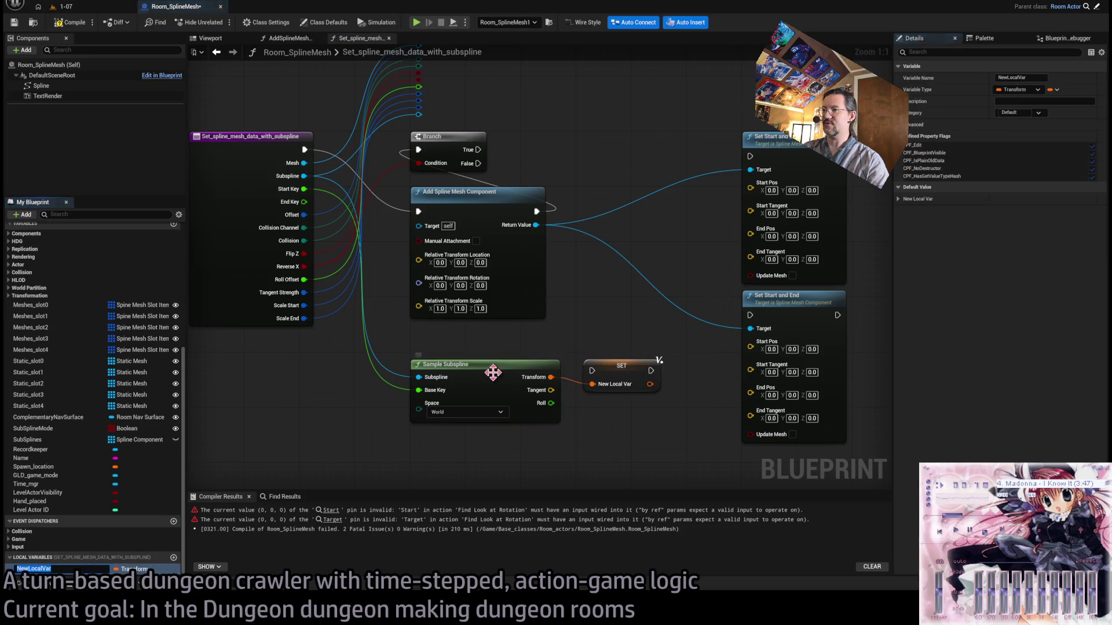
{"action": "key", "text": "ctrl+z"}
Split the Transform output via Split Struct Pin and wire Transform Rotation into the relative rotation.
{"action": "left_click", "coordinate": [553, 382]}
{"action": "right_click", "coordinate": [551, 377]}
{"action": "left_click", "coordinate": [556, 359]}
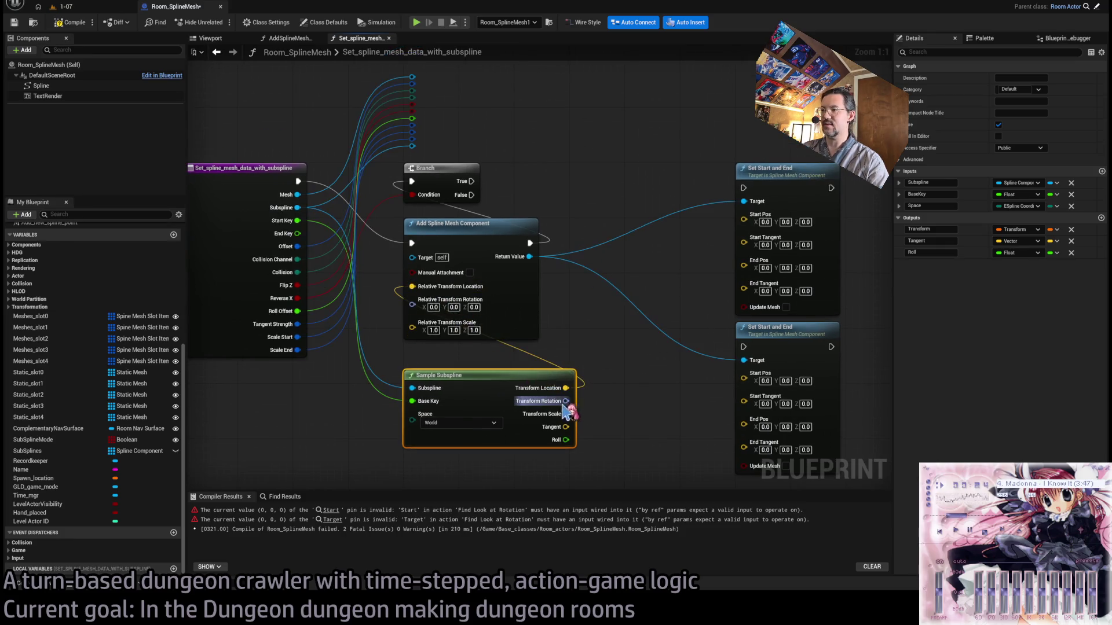
{"action": "left_click_drag", "start_coordinate": [566, 400], "coordinate": [412, 286]}
{"action": "key", "text": "ctrl+z"}
{"action": "left_click_drag", "start_coordinate": [566, 400], "coordinate": [412, 300]}
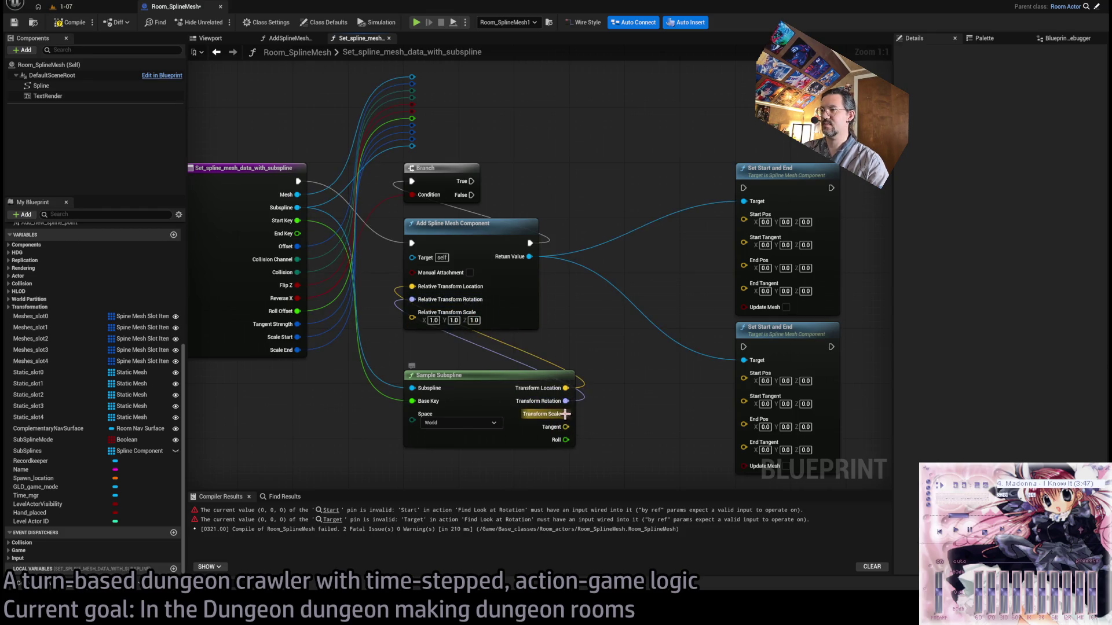
{"action": "left_click_drag", "start_coordinate": [566, 388], "coordinate": [756, 215]}
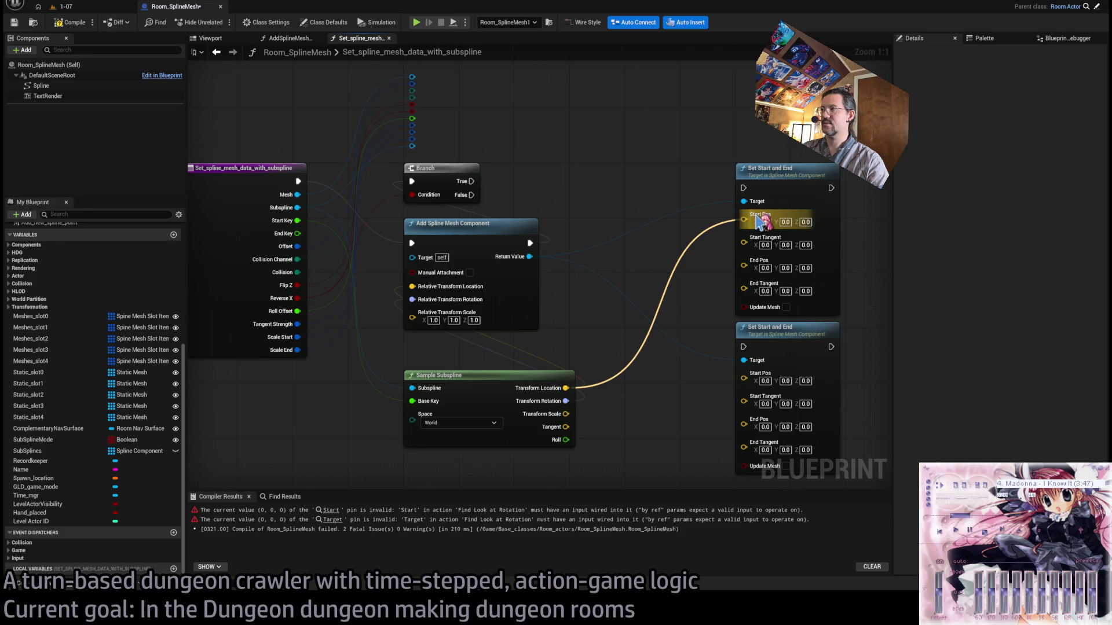
{"action": "left_click_drag", "start_coordinate": [752, 227], "coordinate": [748, 223]}
{"action": "left_click", "coordinate": [503, 317]}
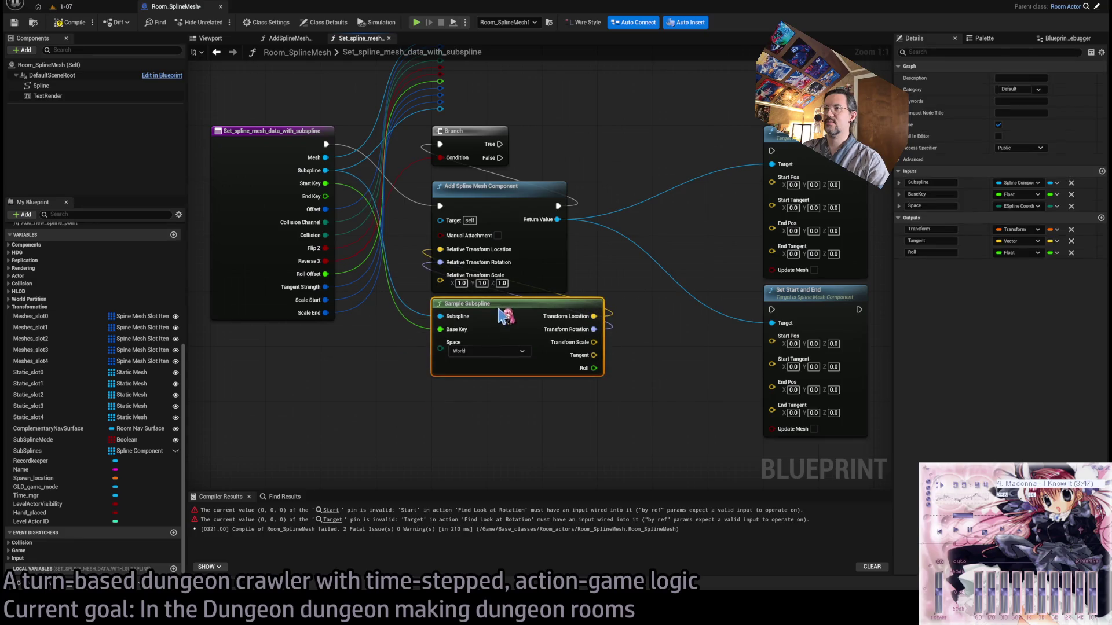
Duplicate Sample Subspline, feed End Key into the copy's Base Key, and connect Branch True.
{"action": "key", "text": "ctrl+c"}
{"action": "key", "text": "ctrl+v"}
{"action": "left_click_drag", "start_coordinate": [447, 409], "coordinate": [447, 395]}
{"action": "left_click_drag", "start_coordinate": [332, 198], "coordinate": [440, 420]}
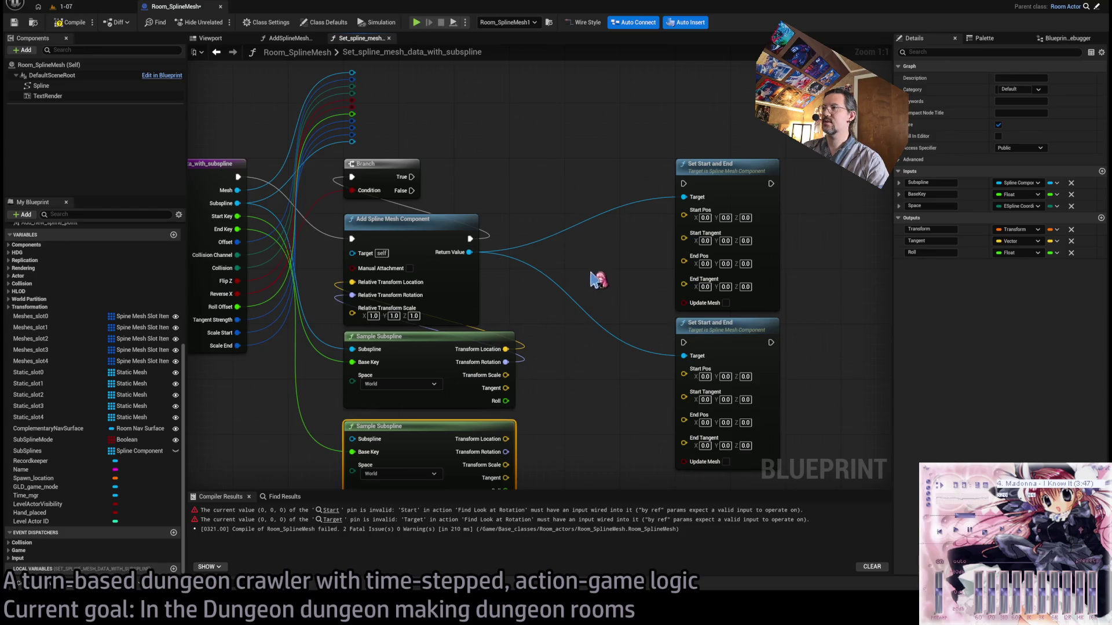
{"action": "left_click_drag", "start_coordinate": [411, 176], "coordinate": [684, 184]}
Wire the sampled locations into Start Pos and End Pos and the lower Tangent into Start Tangent.
{"action": "mouse_move", "coordinate": [556, 348]}
{"action": "left_mouse_down"}
{"action": "mouse_move", "coordinate": [551, 298]}
{"action": "mouse_move", "coordinate": [539, 348]}
{"action": "mouse_move", "coordinate": [729, 371]}
{"action": "left_mouse_up"}
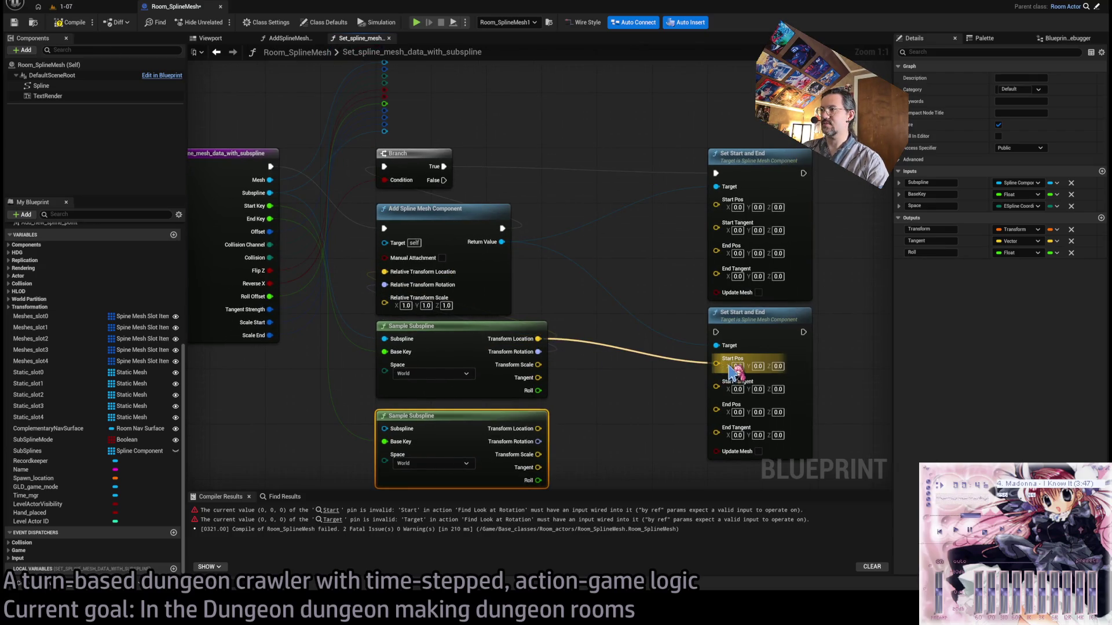
{"action": "mouse_move", "coordinate": [731, 374]}
{"action": "left_mouse_down"}
{"action": "mouse_move", "coordinate": [640, 383]}
{"action": "mouse_move", "coordinate": [690, 365]}
{"action": "mouse_move", "coordinate": [732, 371]}
{"action": "mouse_move", "coordinate": [591, 231]}
{"action": "mouse_move", "coordinate": [715, 186]}
{"action": "mouse_move", "coordinate": [633, 310]}
{"action": "mouse_move", "coordinate": [608, 324]}
{"action": "left_mouse_up"}
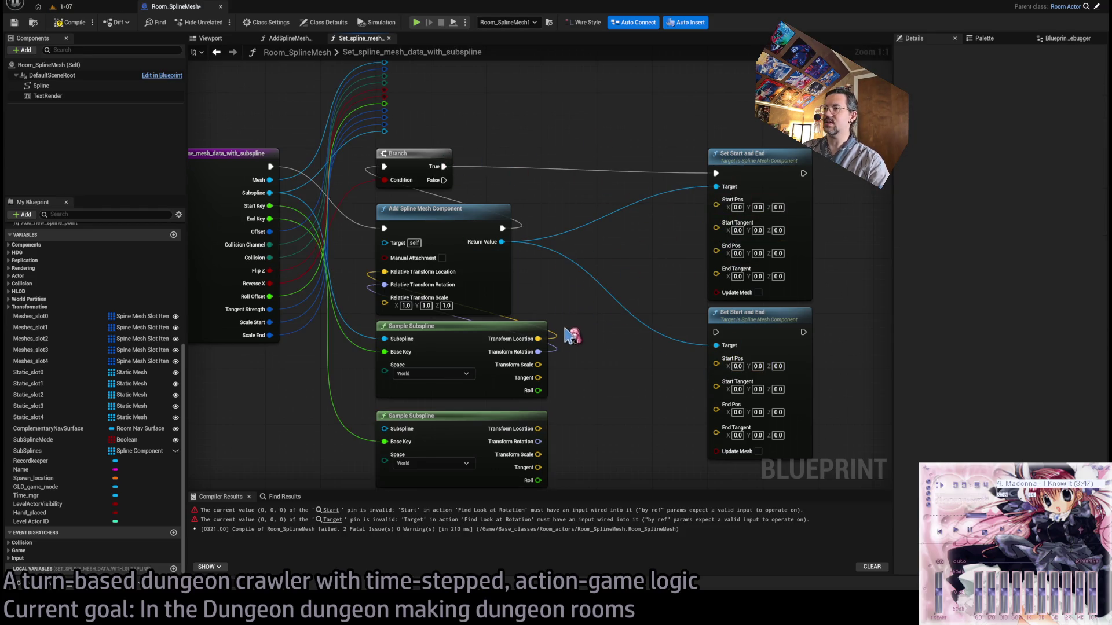
{"action": "mouse_move", "coordinate": [538, 338]}
{"action": "left_mouse_down"}
{"action": "mouse_move", "coordinate": [667, 259]}
{"action": "mouse_move", "coordinate": [718, 250]}
{"action": "left_mouse_up"}
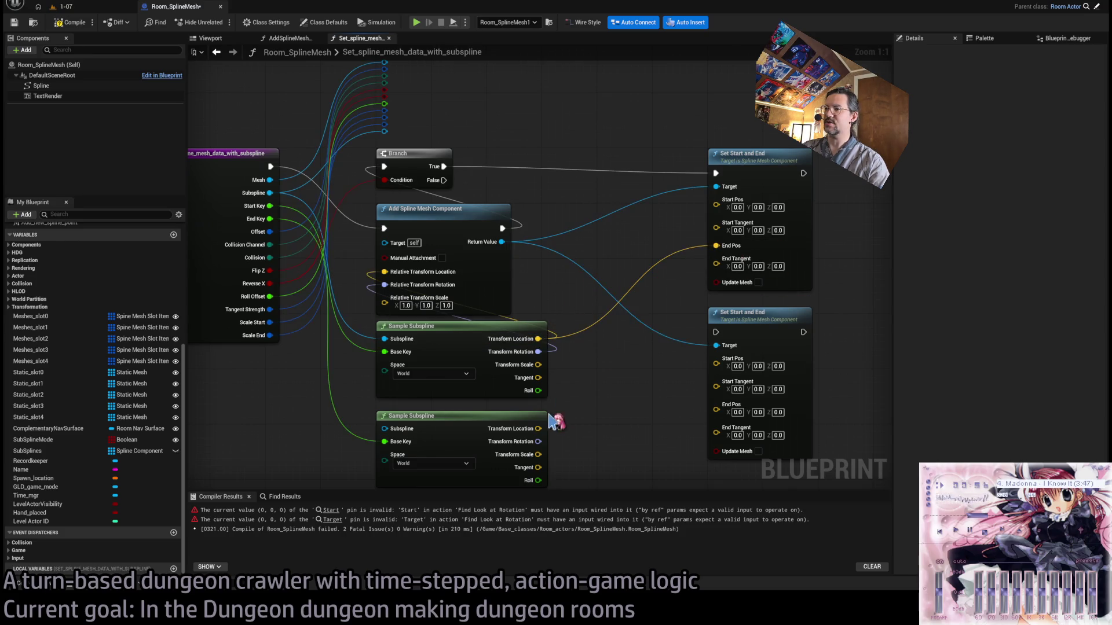
{"action": "left_click_drag", "start_coordinate": [538, 428], "coordinate": [728, 204]}
{"action": "mouse_move", "coordinate": [538, 365]}
{"action": "left_mouse_down"}
{"action": "mouse_move", "coordinate": [566, 362]}
{"action": "mouse_move", "coordinate": [529, 377]}
{"action": "mouse_move", "coordinate": [568, 365]}
{"action": "mouse_move", "coordinate": [716, 248]}
{"action": "left_mouse_up"}
{"action": "left_click_drag", "start_coordinate": [522, 435], "coordinate": [702, 180]}
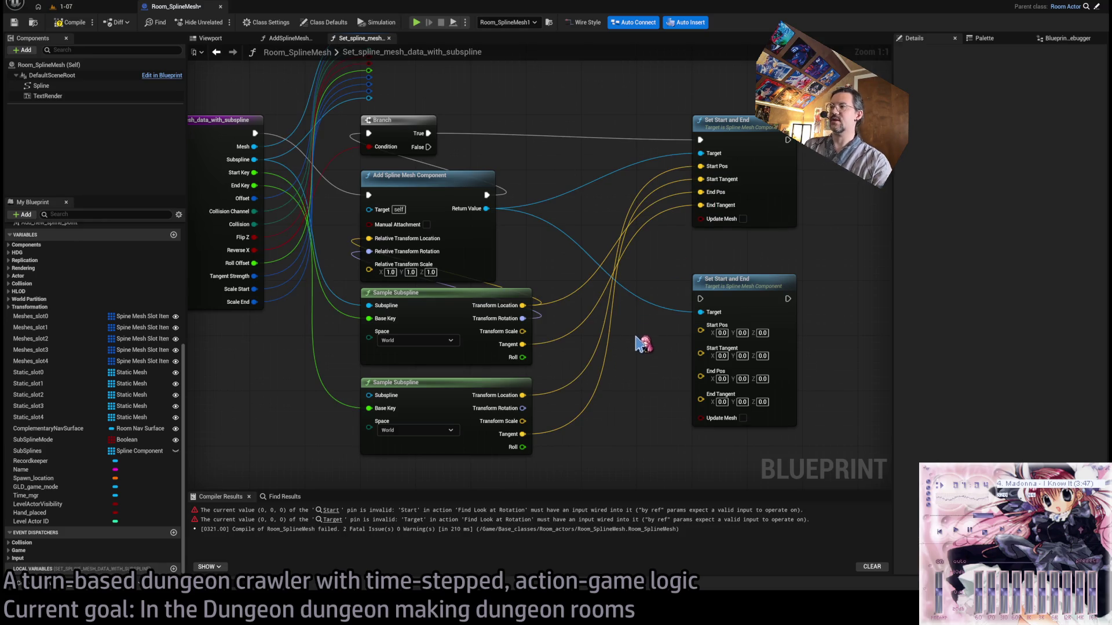
{"action": "left_click_drag", "start_coordinate": [721, 285], "coordinate": [722, 293]}
Connect Branch False to the lower Set Start and End, feeding upper sample to start and lower sample to end.
{"action": "left_click_drag", "start_coordinate": [428, 147], "coordinate": [700, 306]}
{"action": "left_click_drag", "start_coordinate": [523, 306], "coordinate": [701, 331]}
{"action": "left_click_drag", "start_coordinate": [522, 344], "coordinate": [700, 345]}
{"action": "left_click_drag", "start_coordinate": [522, 396], "coordinate": [701, 359]}
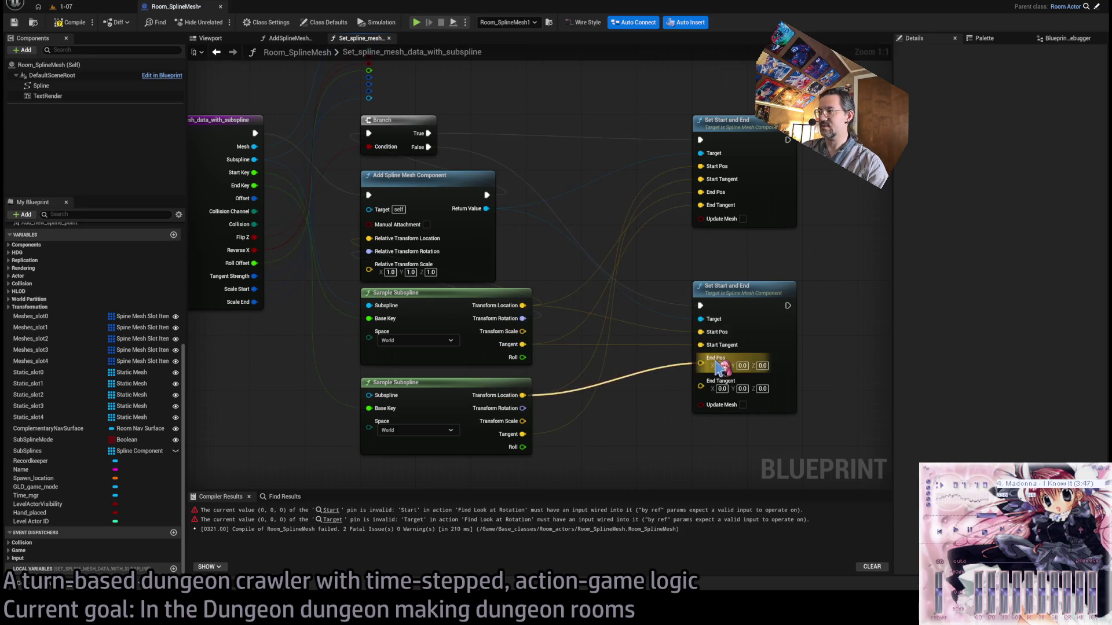
{"action": "left_click_drag", "start_coordinate": [522, 434], "coordinate": [700, 371]}
{"action": "mouse_move", "coordinate": [744, 288]}
{"action": "left_mouse_down"}
{"action": "mouse_move", "coordinate": [665, 316]}
{"action": "mouse_move", "coordinate": [666, 272]}
{"action": "left_mouse_up"}
{"action": "scroll", "coordinate": [665, 275], "scroll_direction": "down", "scroll_amount": 1}
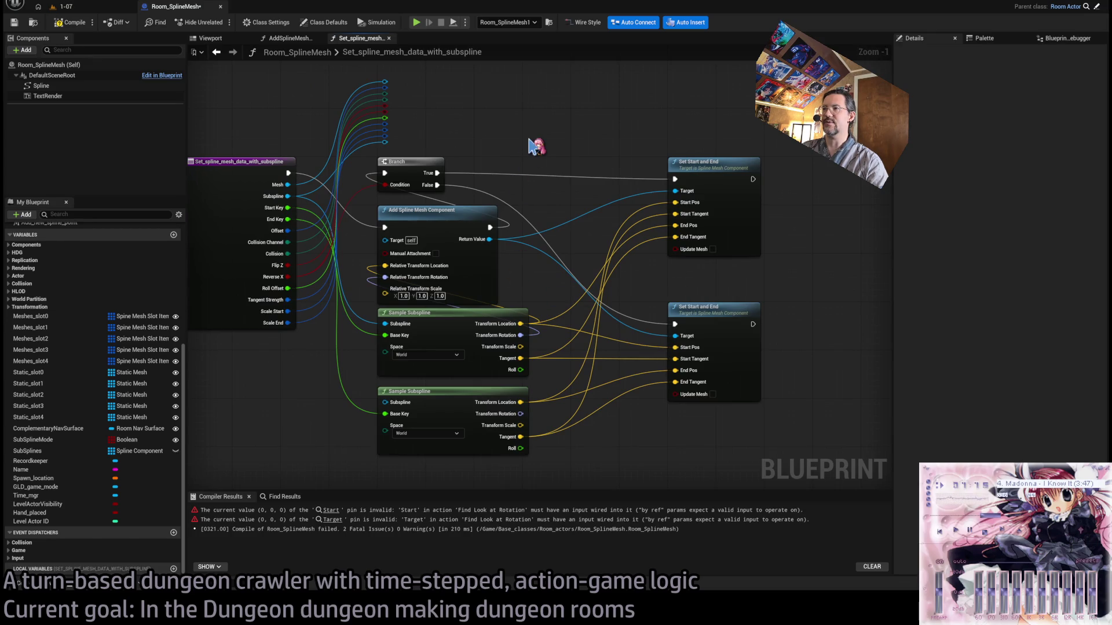
Add a Set Static Mesh node, delete the Branch condition reroute, and rewire the condition.
{"action": "left_click_drag", "start_coordinate": [539, 152], "coordinate": [649, 215]}
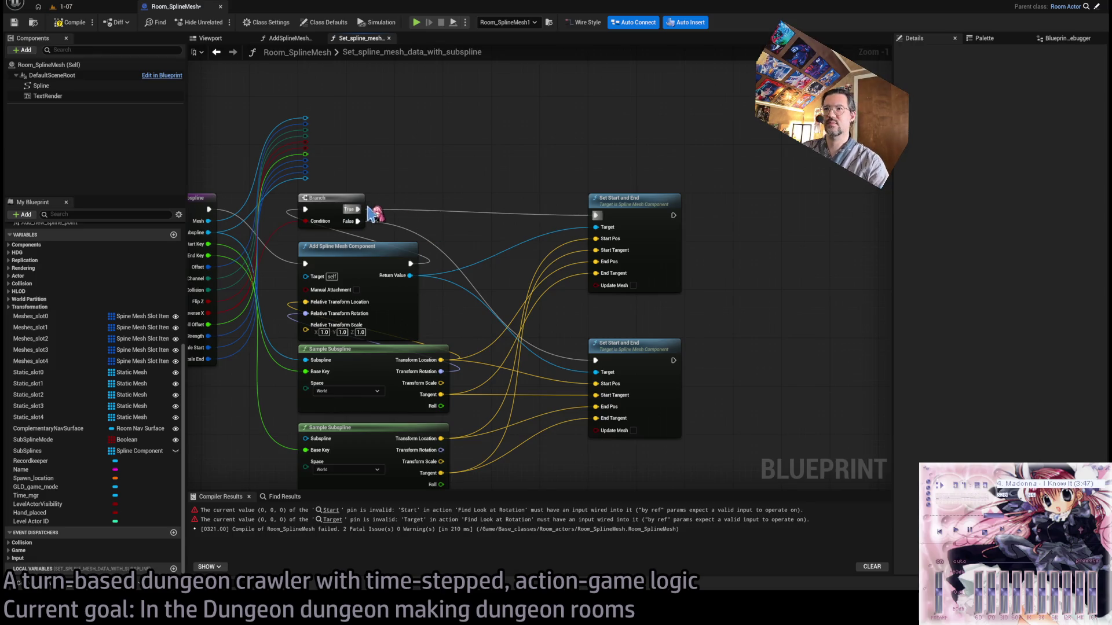
{"action": "left_click_drag", "start_coordinate": [313, 136], "coordinate": [527, 121]}
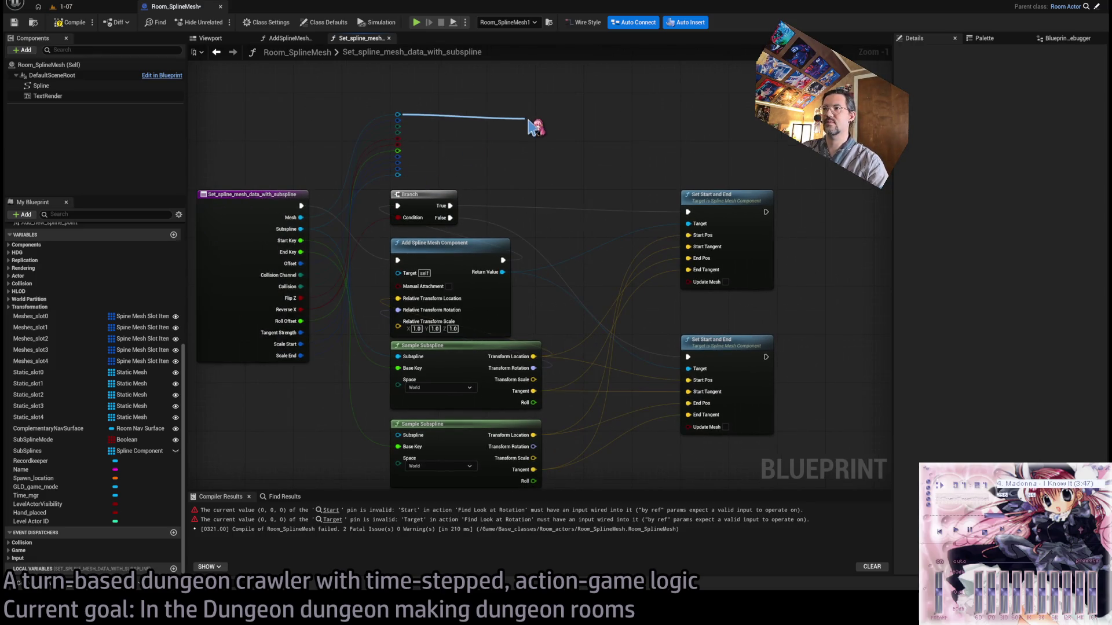
{"action": "mouse_move", "coordinate": [446, 81]}
{"action": "left_mouse_down"}
{"action": "mouse_move", "coordinate": [522, 297]}
{"action": "mouse_move", "coordinate": [570, 168]}
{"action": "left_mouse_up"}
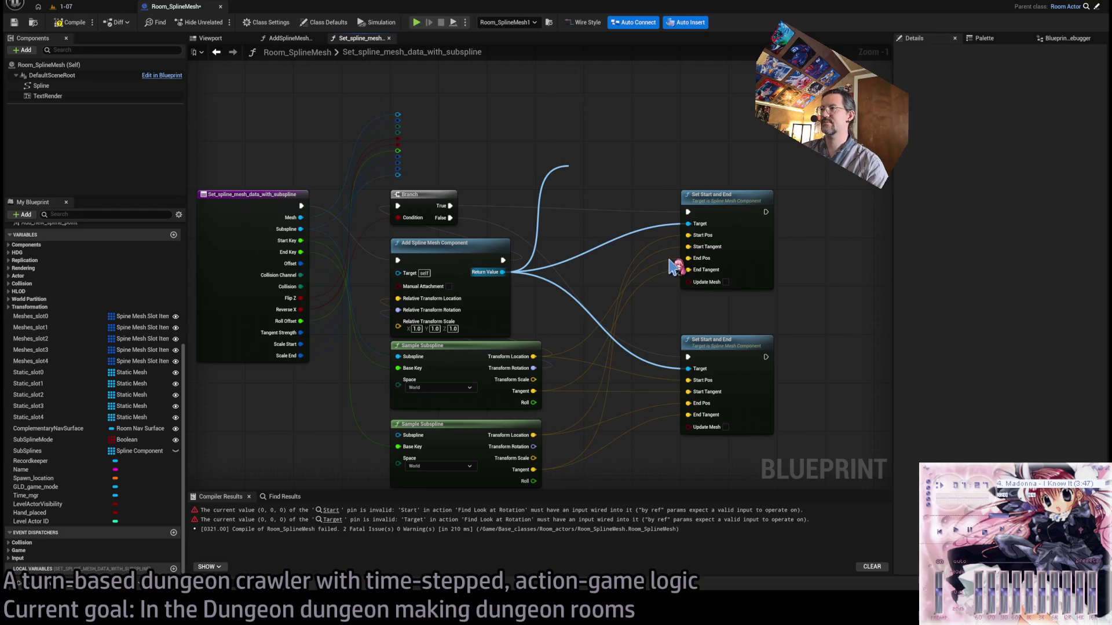
{"action": "left_click", "coordinate": [687, 266]}
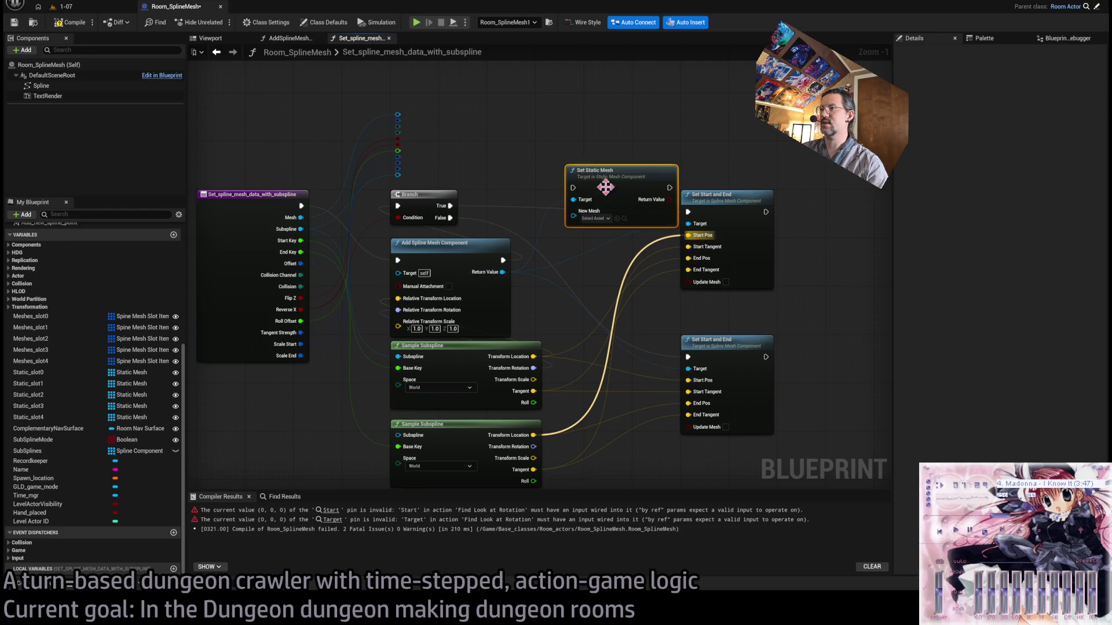
{"action": "mouse_move", "coordinate": [610, 184]}
{"action": "left_mouse_down"}
{"action": "mouse_move", "coordinate": [556, 199]}
{"action": "mouse_move", "coordinate": [582, 200]}
{"action": "mouse_move", "coordinate": [546, 115]}
{"action": "left_mouse_up"}
{"action": "left_click_drag", "start_coordinate": [441, 201], "coordinate": [615, 196]}
{"action": "double_click", "coordinate": [531, 212]}
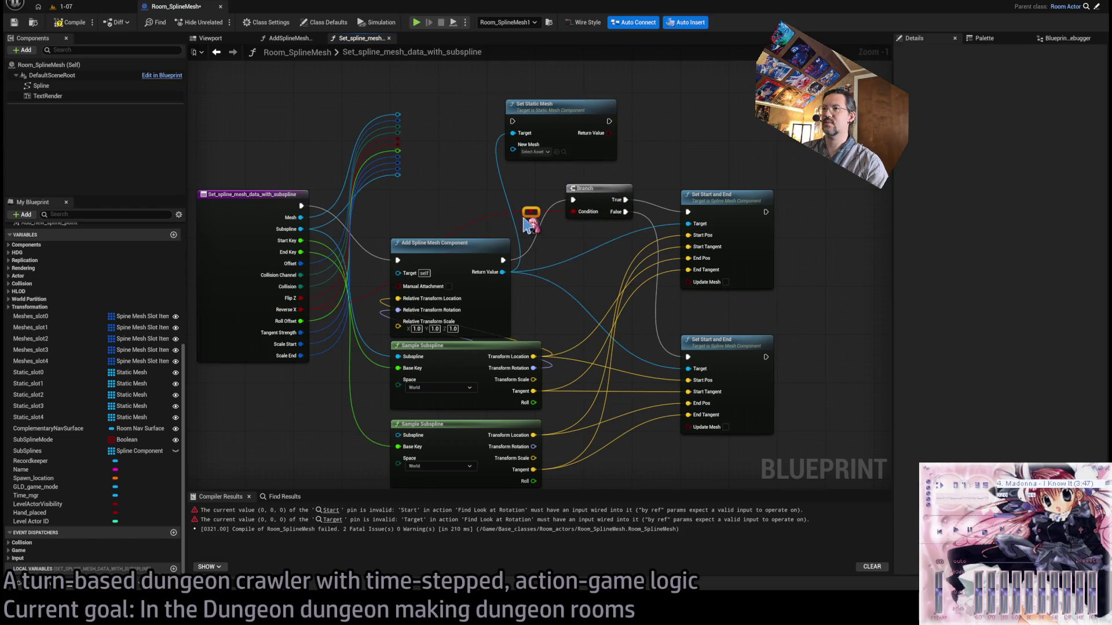
{"action": "key", "text": "Delete"}
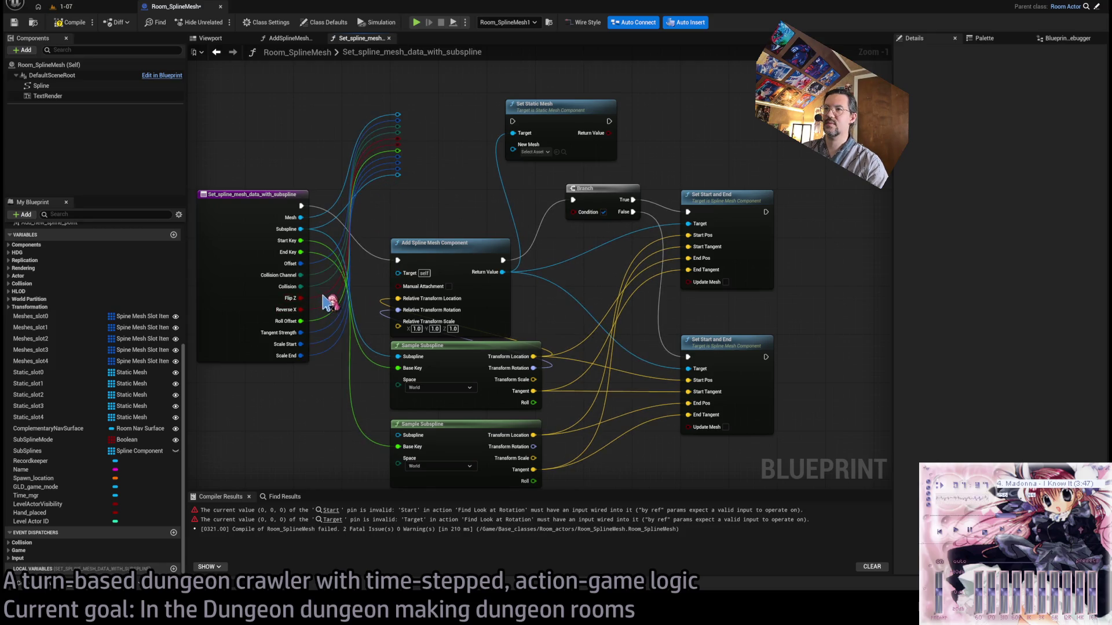
{"action": "mouse_move", "coordinate": [399, 140]}
{"action": "left_mouse_down"}
{"action": "mouse_move", "coordinate": [489, 163]}
{"action": "mouse_move", "coordinate": [586, 212]}
{"action": "mouse_move", "coordinate": [623, 209]}
{"action": "mouse_move", "coordinate": [622, 196]}
{"action": "left_mouse_up"}
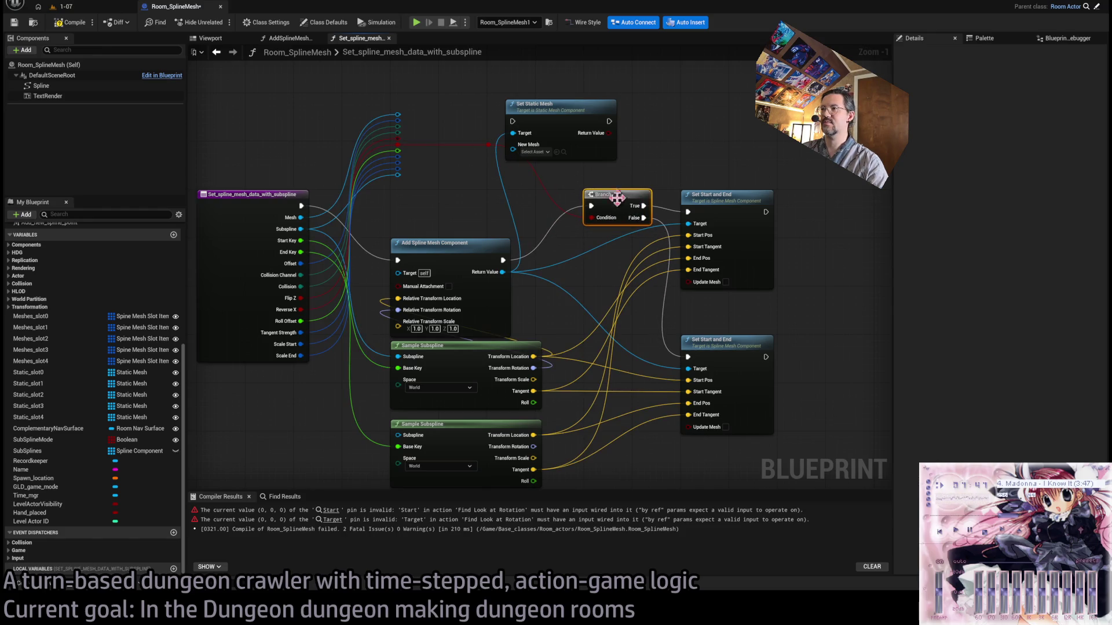
Rearrange nodes so Set Static Mesh sits between Add Spline Mesh Component and Branch.
{"action": "left_click_drag", "start_coordinate": [490, 190], "coordinate": [467, 400]}
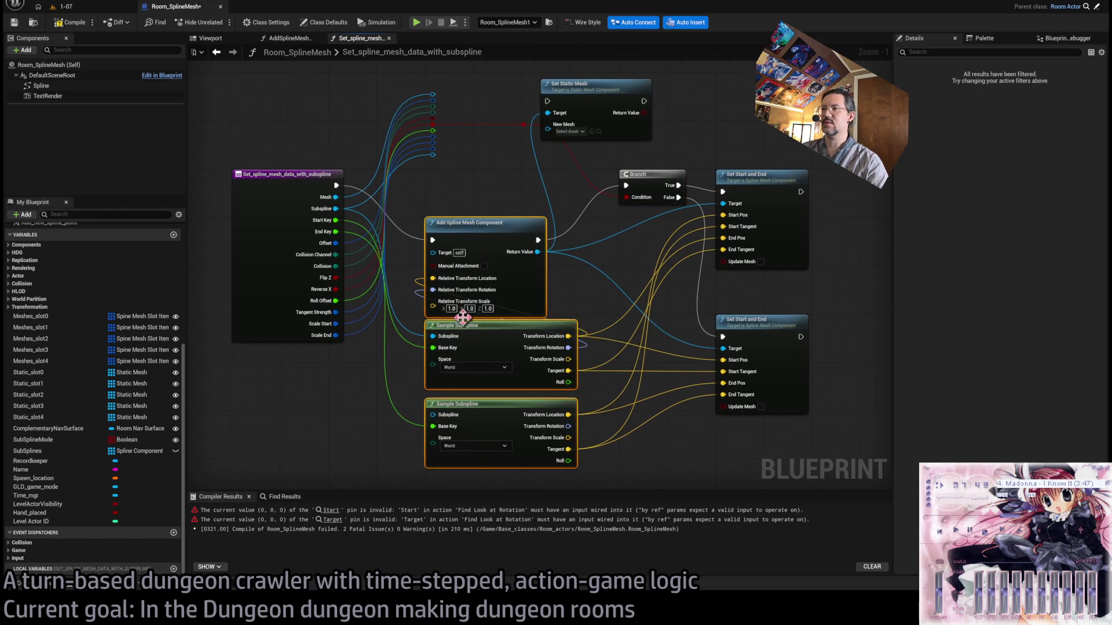
{"action": "mouse_move", "coordinate": [474, 210]}
{"action": "left_mouse_down"}
{"action": "mouse_move", "coordinate": [475, 177]}
{"action": "mouse_move", "coordinate": [573, 178]}
{"action": "left_mouse_up"}
{"action": "left_click", "coordinate": [489, 119]}
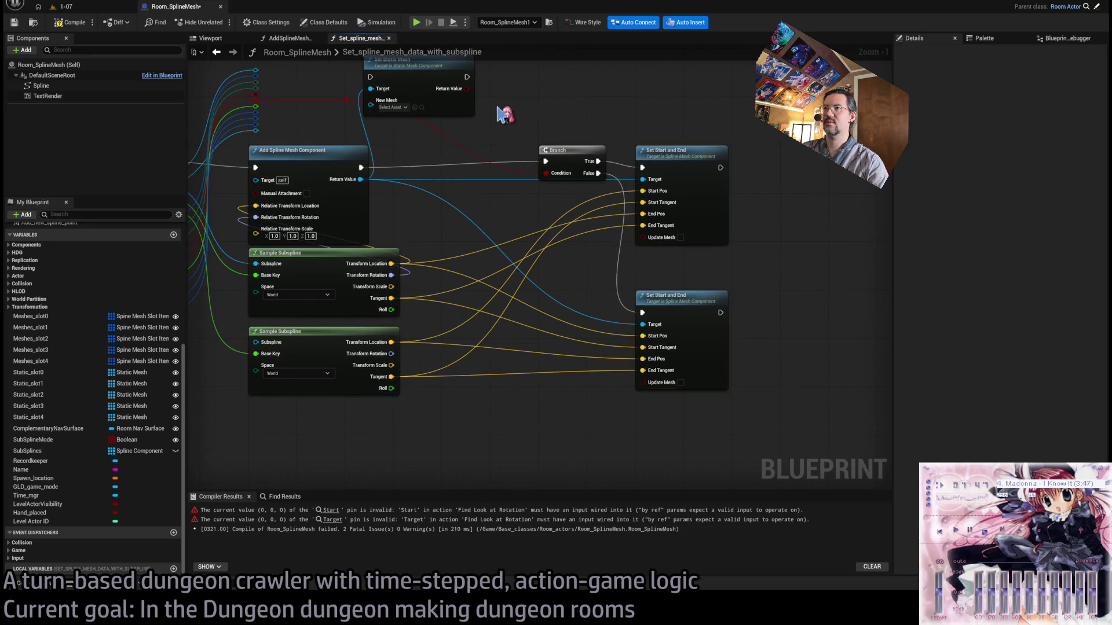
{"action": "left_click_drag", "start_coordinate": [489, 118], "coordinate": [506, 182]}
{"action": "left_click_drag", "start_coordinate": [441, 133], "coordinate": [471, 223]}
{"action": "left_click", "coordinate": [533, 243]}
{"action": "mouse_move", "coordinate": [538, 245]}
{"action": "left_mouse_down"}
{"action": "mouse_move", "coordinate": [423, 197]}
{"action": "mouse_move", "coordinate": [427, 206]}
{"action": "mouse_move", "coordinate": [618, 212]}
{"action": "left_mouse_up"}
{"action": "left_click", "coordinate": [380, 177]}
{"action": "left_click_drag", "start_coordinate": [373, 176], "coordinate": [518, 175]}
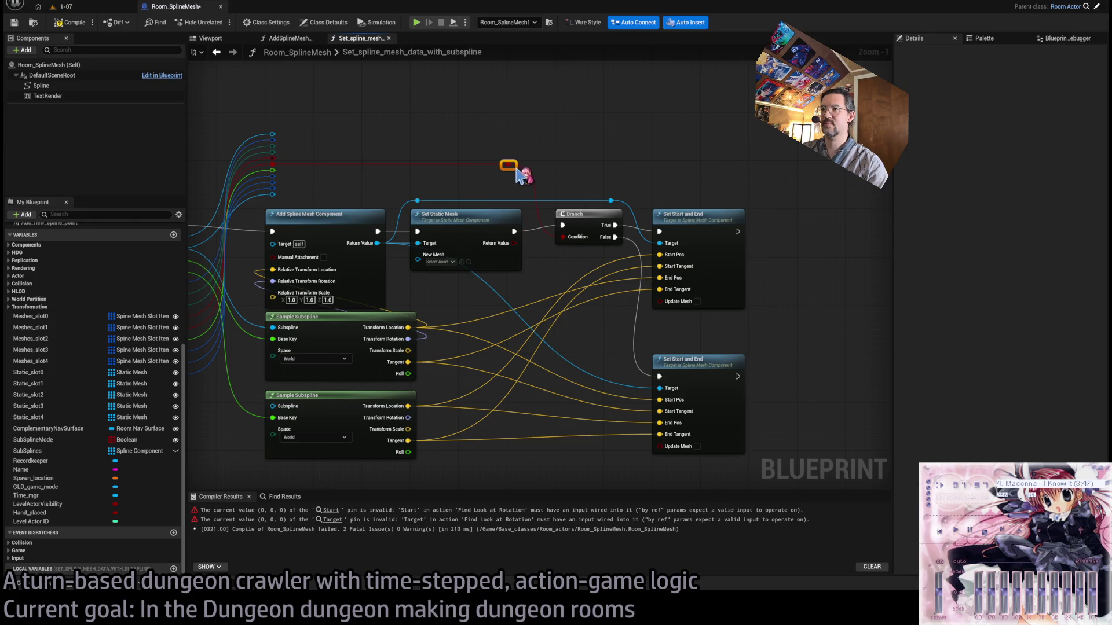
Wire New Mesh to the function's Mesh input through a reroute, then save and compile.
{"action": "left_click_drag", "start_coordinate": [411, 244], "coordinate": [265, 120]}
{"action": "double_click", "coordinate": [400, 147]}
{"action": "left_click_drag", "start_coordinate": [399, 148], "coordinate": [476, 140]}
{"action": "mouse_move", "coordinate": [832, 144]}
{"action": "left_mouse_down"}
{"action": "mouse_move", "coordinate": [633, 367]}
{"action": "mouse_move", "coordinate": [533, 449]}
{"action": "left_mouse_up"}
{"action": "scroll", "coordinate": [581, 219], "scroll_direction": "up", "scroll_amount": 1}
{"action": "left_click_drag", "start_coordinate": [594, 205], "coordinate": [635, 206]}
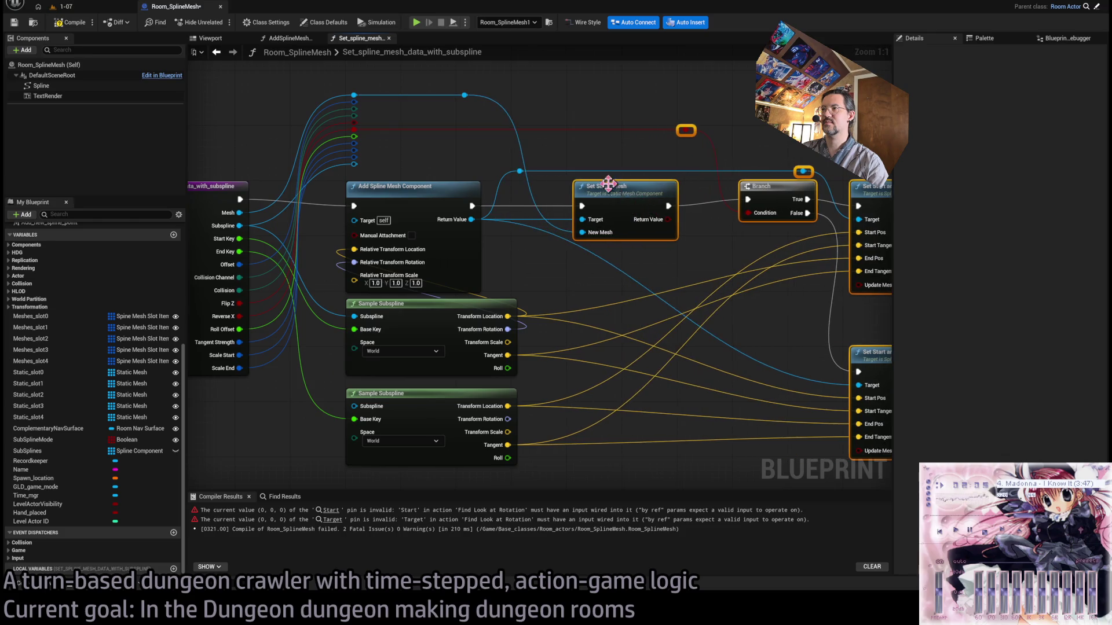
{"action": "left_click_drag", "start_coordinate": [520, 171], "coordinate": [575, 171]}
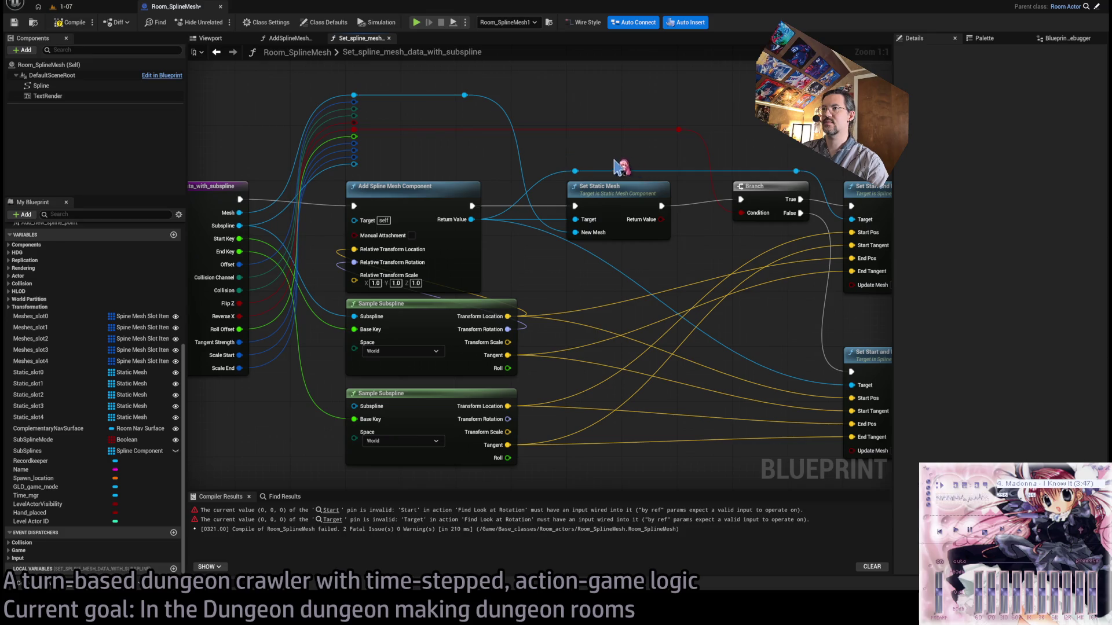
{"action": "key", "text": "ctrl+s"}
{"action": "left_click", "coordinate": [74, 22]}
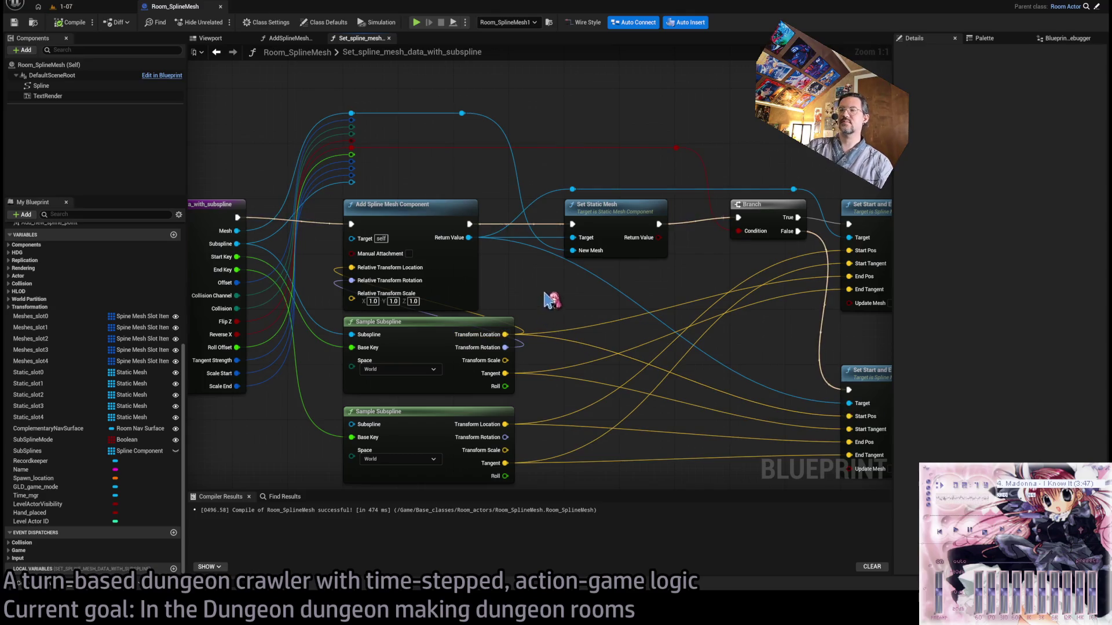
Raise the row of reroute knots along the top of the graph slightly.
{"action": "left_click_drag", "start_coordinate": [551, 297], "coordinate": [604, 290]}
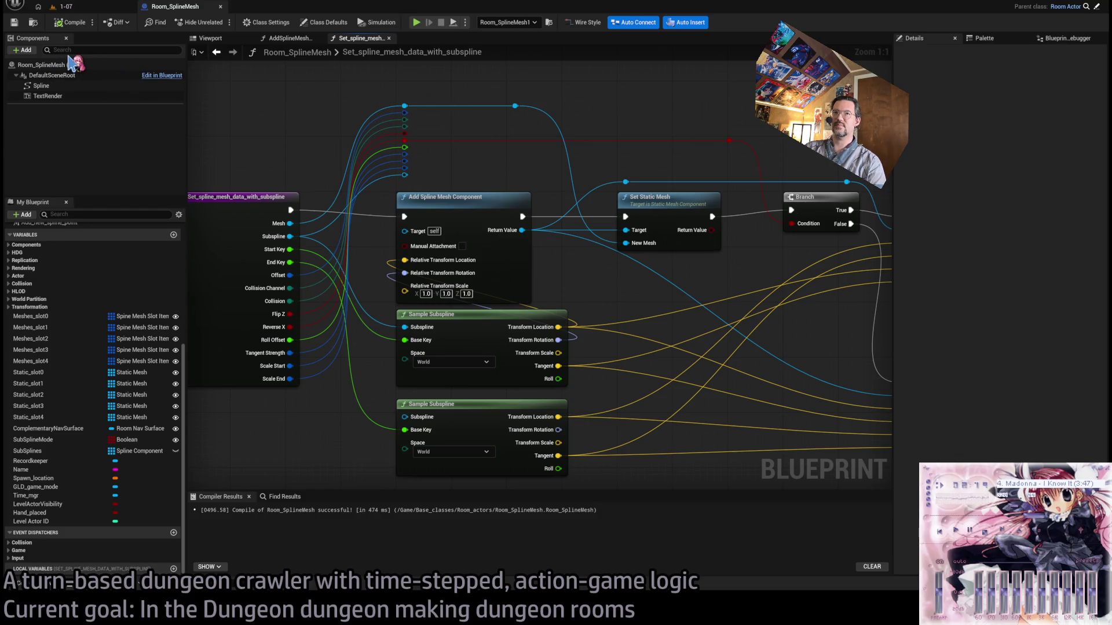
{"action": "left_click_drag", "start_coordinate": [616, 110], "coordinate": [416, 114]}
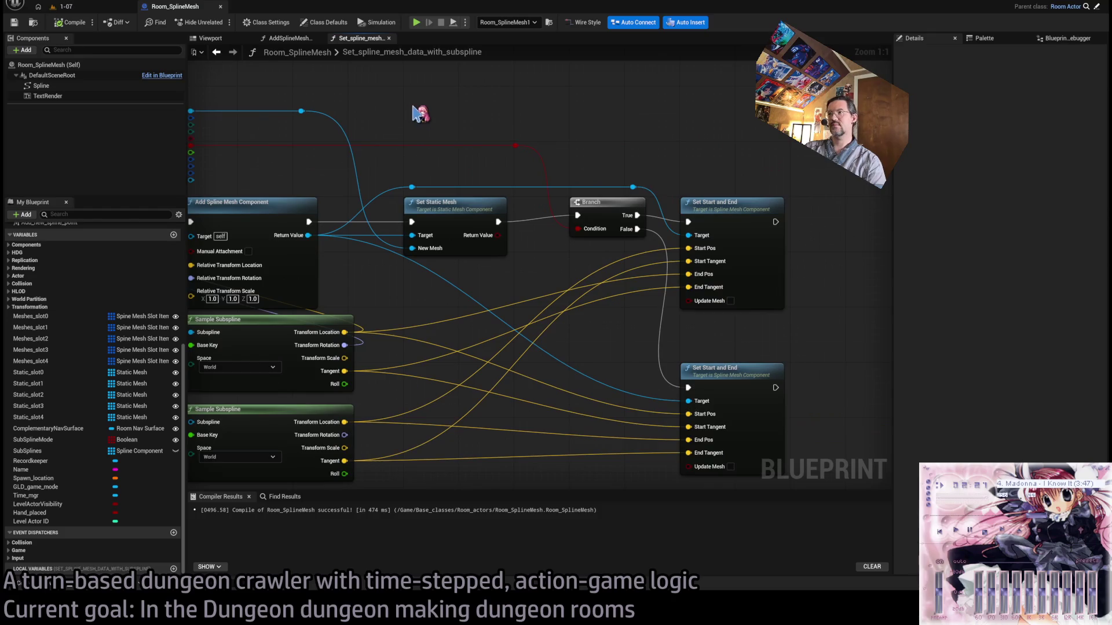
{"action": "left_click_drag", "start_coordinate": [637, 171], "coordinate": [747, 175]}
{"action": "left_click_drag", "start_coordinate": [791, 82], "coordinate": [288, 204]}
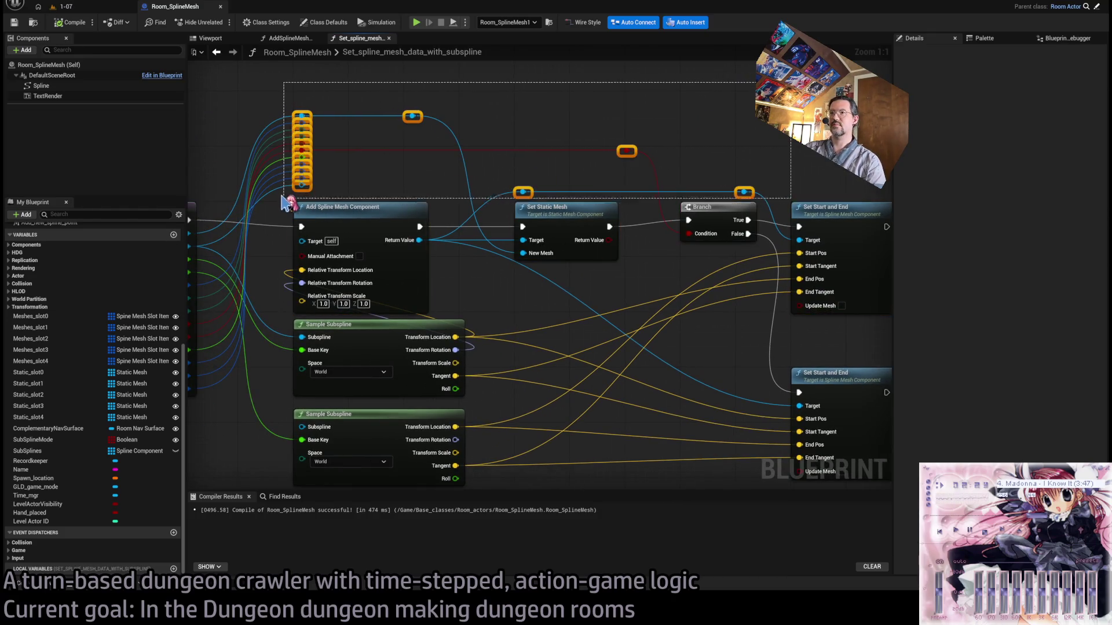
{"action": "left_click_drag", "start_coordinate": [533, 195], "coordinate": [534, 181]}
{"action": "left_click", "coordinate": [586, 112]}
Connect the component reroute to the lower Set Start and End Target and recompile.
{"action": "left_click_drag", "start_coordinate": [716, 111], "coordinate": [657, 123]}
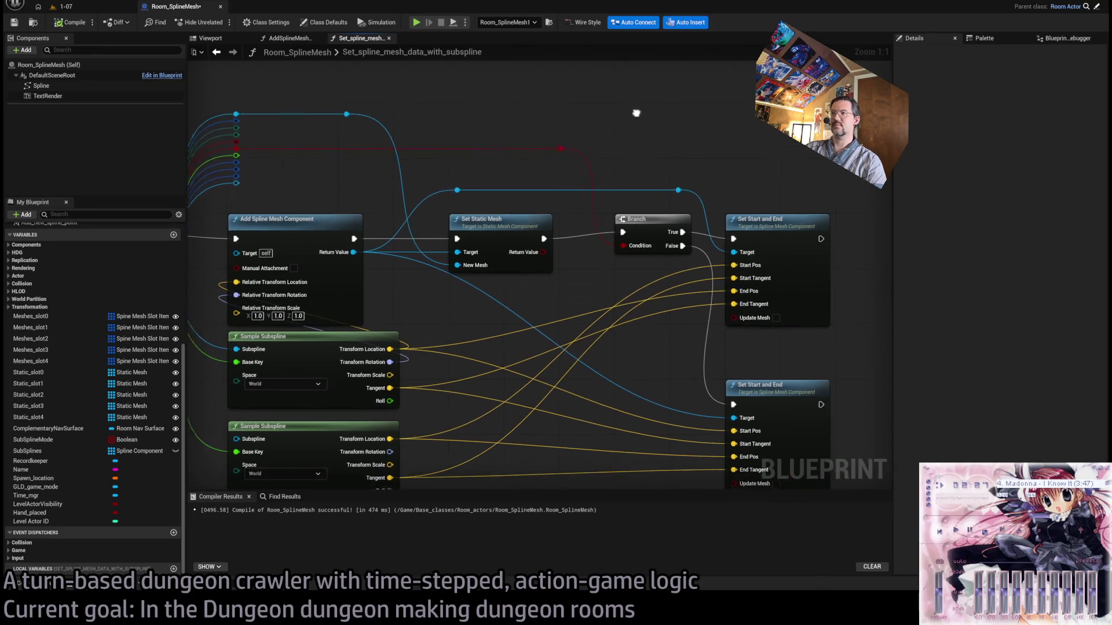
{"action": "left_click_drag", "start_coordinate": [772, 168], "coordinate": [691, 116]}
{"action": "left_click_drag", "start_coordinate": [391, 192], "coordinate": [498, 215]}
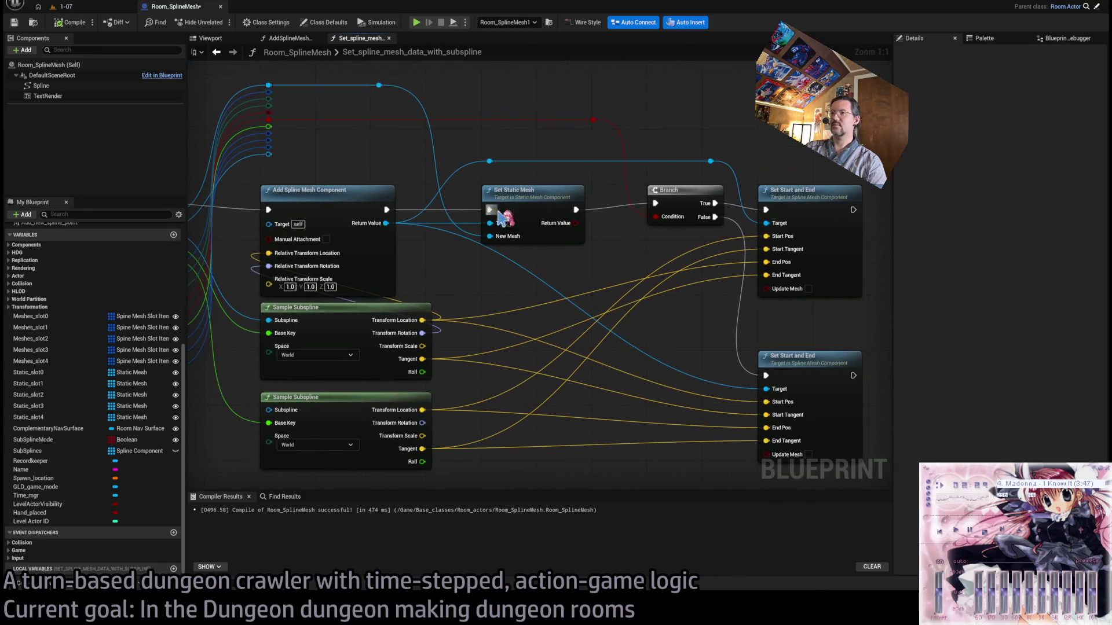
{"action": "mouse_move", "coordinate": [711, 161]}
{"action": "left_mouse_down"}
{"action": "mouse_move", "coordinate": [770, 399]}
{"action": "mouse_move", "coordinate": [711, 161]}
{"action": "left_mouse_up"}
{"action": "left_click_drag", "start_coordinate": [752, 174], "coordinate": [601, 154]}
{"action": "left_click_drag", "start_coordinate": [785, 158], "coordinate": [603, 447]}
{"action": "left_click_drag", "start_coordinate": [660, 176], "coordinate": [713, 177]}
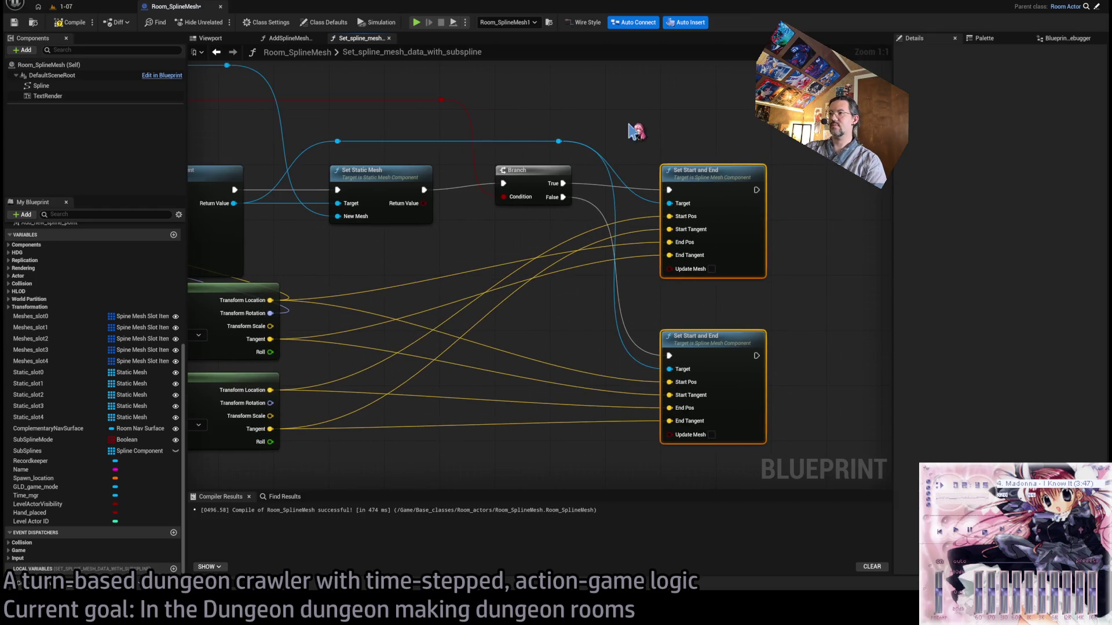
{"action": "left_click", "coordinate": [637, 129]}
{"action": "left_click_drag", "start_coordinate": [637, 129], "coordinate": [772, 126]}
{"action": "left_click", "coordinate": [68, 22]}
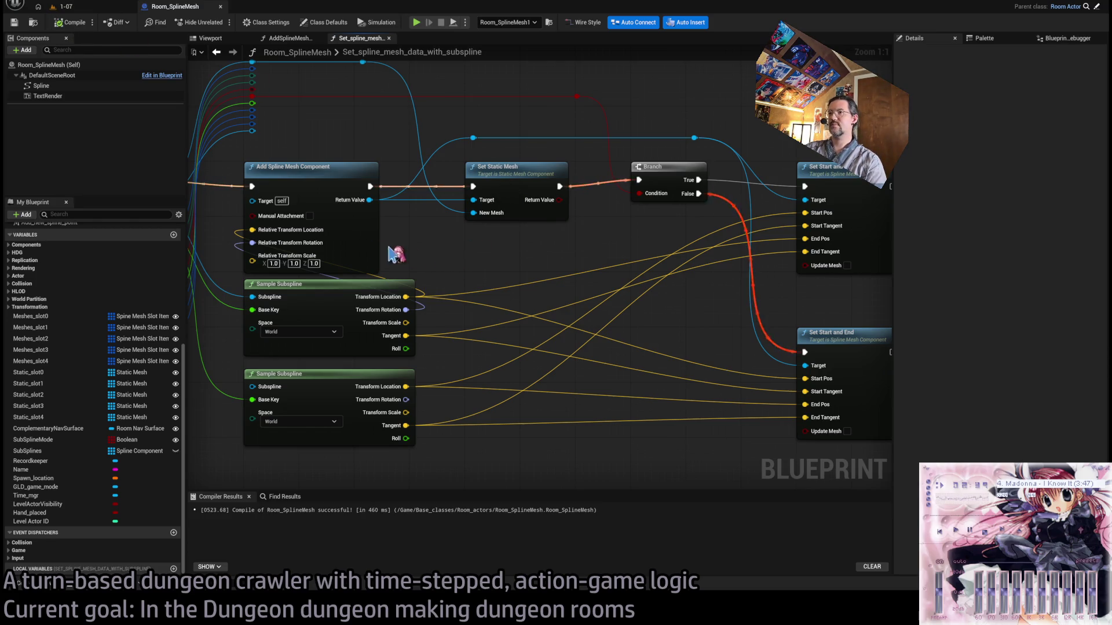
Pull a wire from the reroute into the space right of Set Start and End to add a node.
{"action": "left_click_drag", "start_coordinate": [568, 243], "coordinate": [510, 252]}
{"action": "left_click_drag", "start_coordinate": [749, 255], "coordinate": [596, 258]}
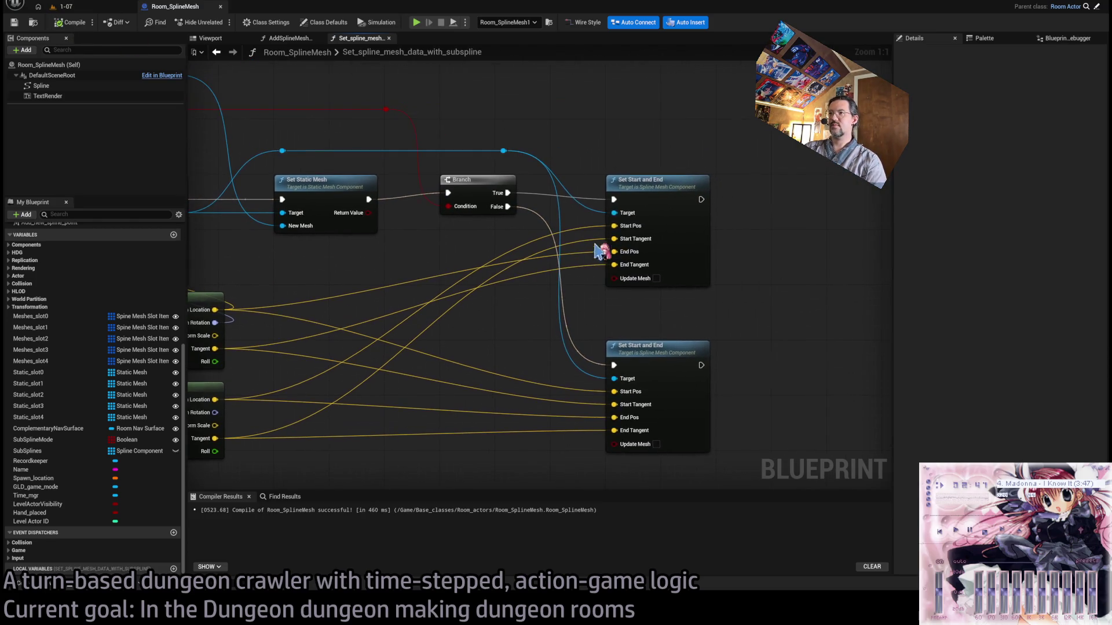
{"action": "mouse_move", "coordinate": [501, 151]}
{"action": "left_mouse_down"}
{"action": "mouse_move", "coordinate": [703, 155]}
{"action": "mouse_move", "coordinate": [771, 194]}
{"action": "left_mouse_up"}
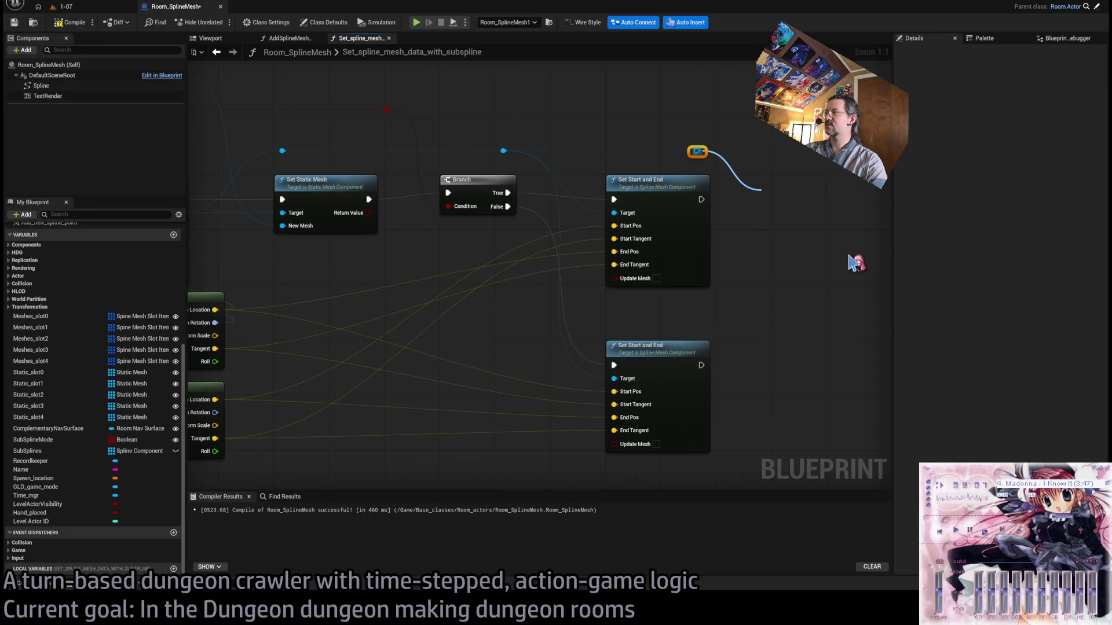
Add Set Start Roll Radians and Set End Roll Radians after the upper Set Start and End.
{"action": "left_click", "coordinate": [847, 257]}
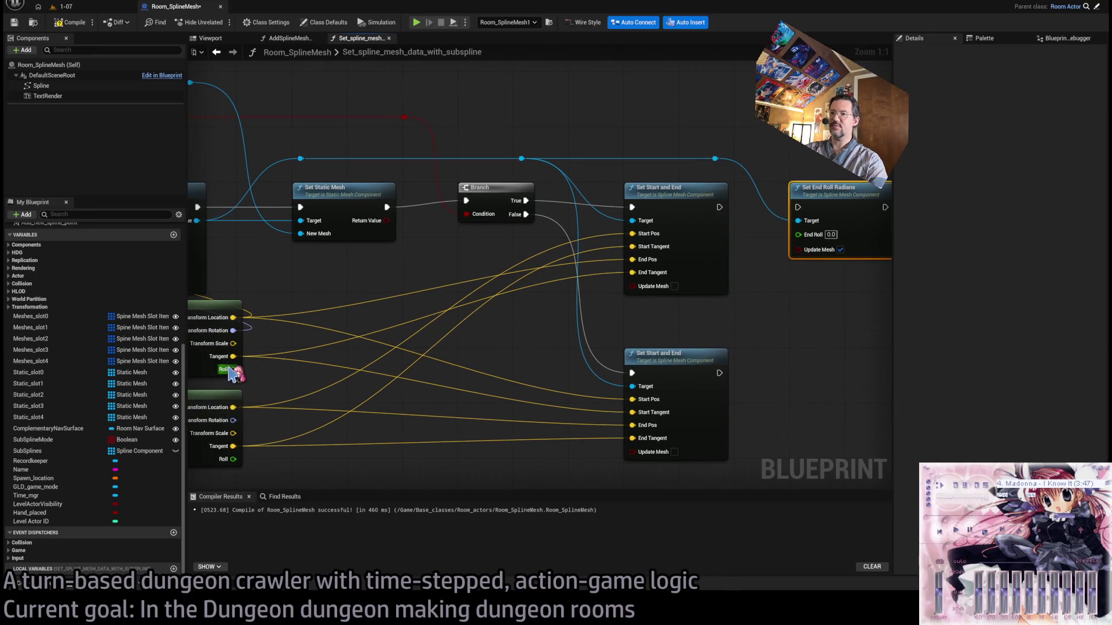
{"action": "scroll", "coordinate": [458, 365], "scroll_direction": "down", "scroll_amount": 2}
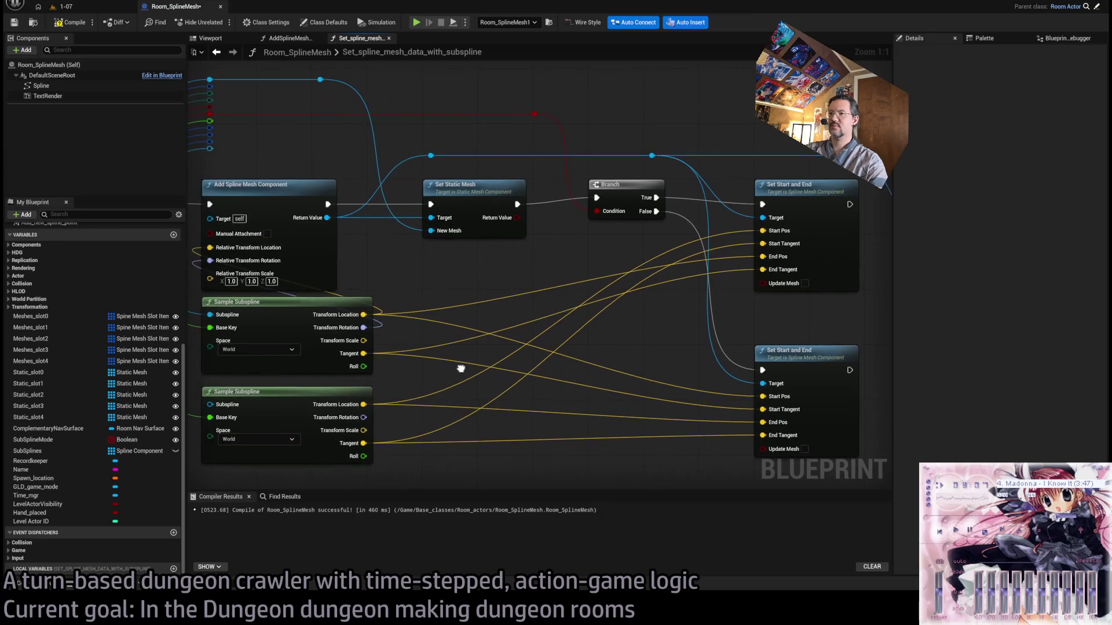
{"action": "scroll", "coordinate": [765, 261], "scroll_direction": "up", "scroll_amount": 2}
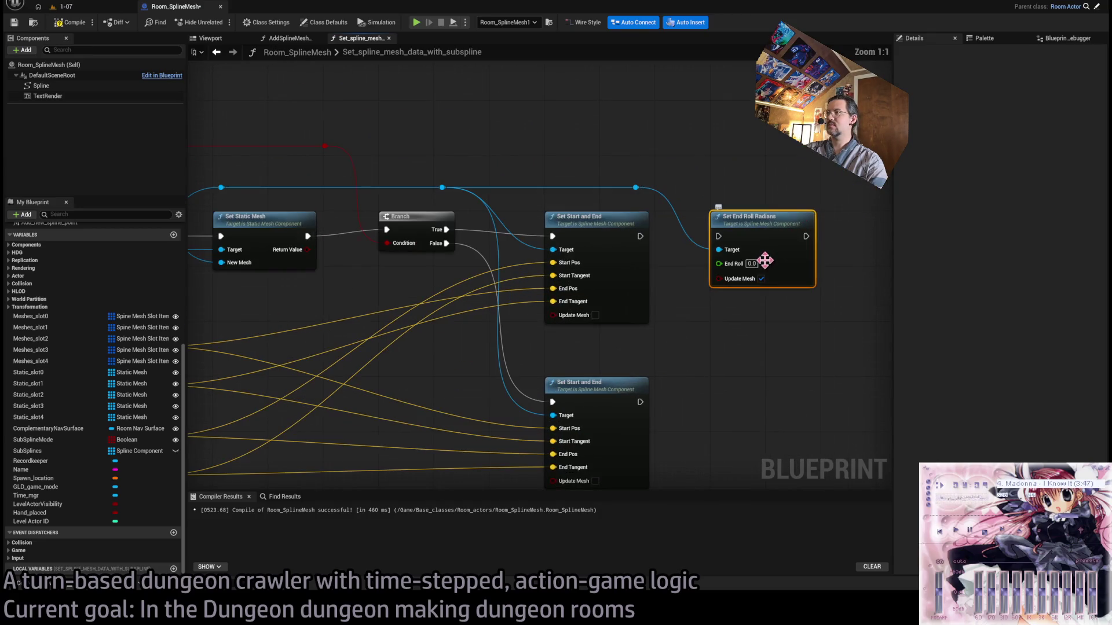
{"action": "mouse_move", "coordinate": [675, 220]}
{"action": "left_mouse_down"}
{"action": "mouse_move", "coordinate": [675, 392]}
{"action": "mouse_move", "coordinate": [669, 219]}
{"action": "left_mouse_up"}
{"action": "left_click_drag", "start_coordinate": [672, 302], "coordinate": [637, 179]}
{"action": "mouse_move", "coordinate": [525, 138]}
{"action": "left_mouse_down"}
{"action": "mouse_move", "coordinate": [633, 343]}
{"action": "mouse_move", "coordinate": [640, 265]}
{"action": "left_mouse_up"}
{"action": "left_click_drag", "start_coordinate": [530, 187], "coordinate": [608, 269]}
{"action": "left_click_drag", "start_coordinate": [695, 269], "coordinate": [611, 187]}
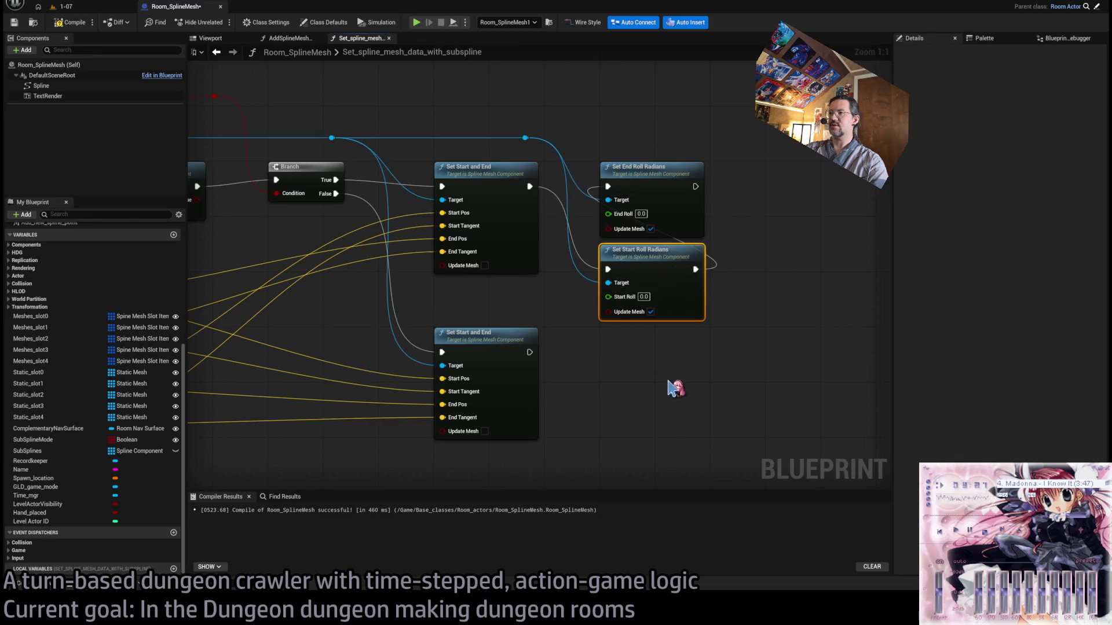
{"action": "left_click_drag", "start_coordinate": [670, 389], "coordinate": [597, 174]}
Copy the two roll nodes and chain the copies after the lower Set Start and End.
{"action": "key", "text": "ctrl+c"}
{"action": "key", "text": "ctrl+v"}
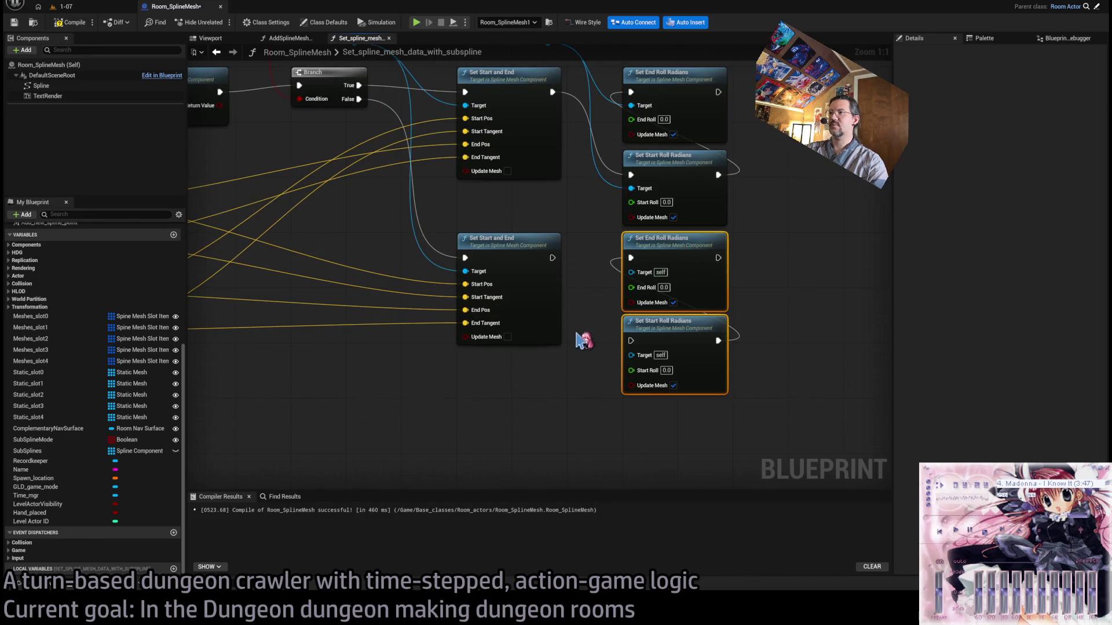
{"action": "left_click_drag", "start_coordinate": [603, 285], "coordinate": [689, 363]}
{"action": "scroll", "coordinate": [595, 376], "scroll_direction": "down", "scroll_amount": 2}
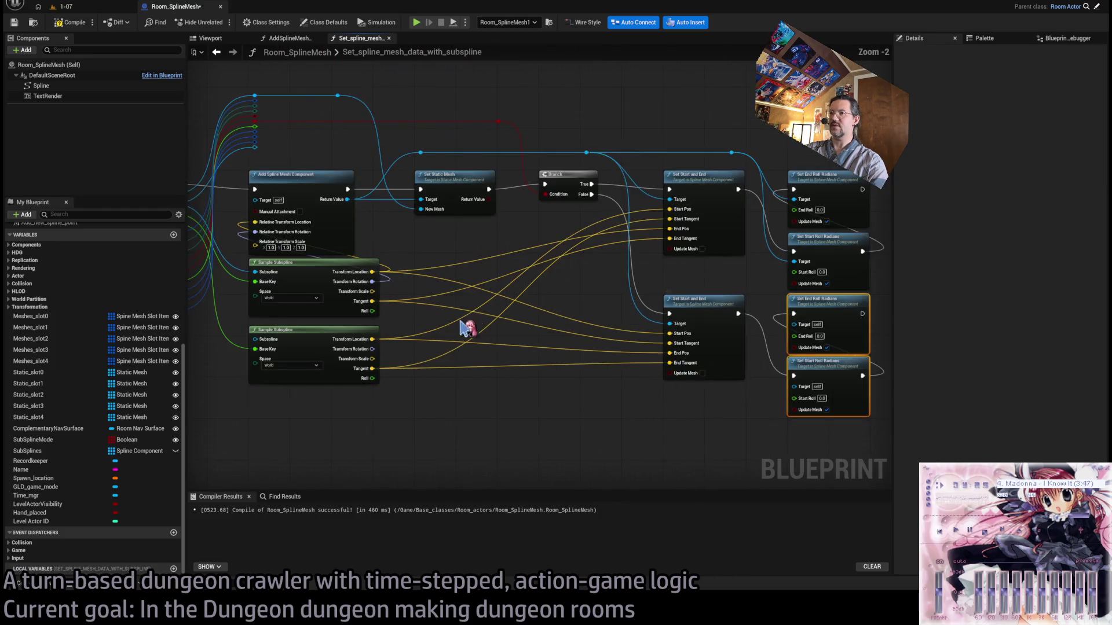
Route both Sample Subspline Roll outputs through reroutes into the Start Roll and End Roll pins.
{"action": "mouse_move", "coordinate": [319, 341]}
{"action": "left_mouse_down"}
{"action": "mouse_move", "coordinate": [564, 322]}
{"action": "mouse_move", "coordinate": [611, 315]}
{"action": "mouse_move", "coordinate": [631, 303]}
{"action": "mouse_move", "coordinate": [620, 296]}
{"action": "left_mouse_up"}
{"action": "mouse_move", "coordinate": [620, 296]}
{"action": "left_mouse_down"}
{"action": "mouse_move", "coordinate": [685, 299]}
{"action": "mouse_move", "coordinate": [746, 238]}
{"action": "left_mouse_up"}
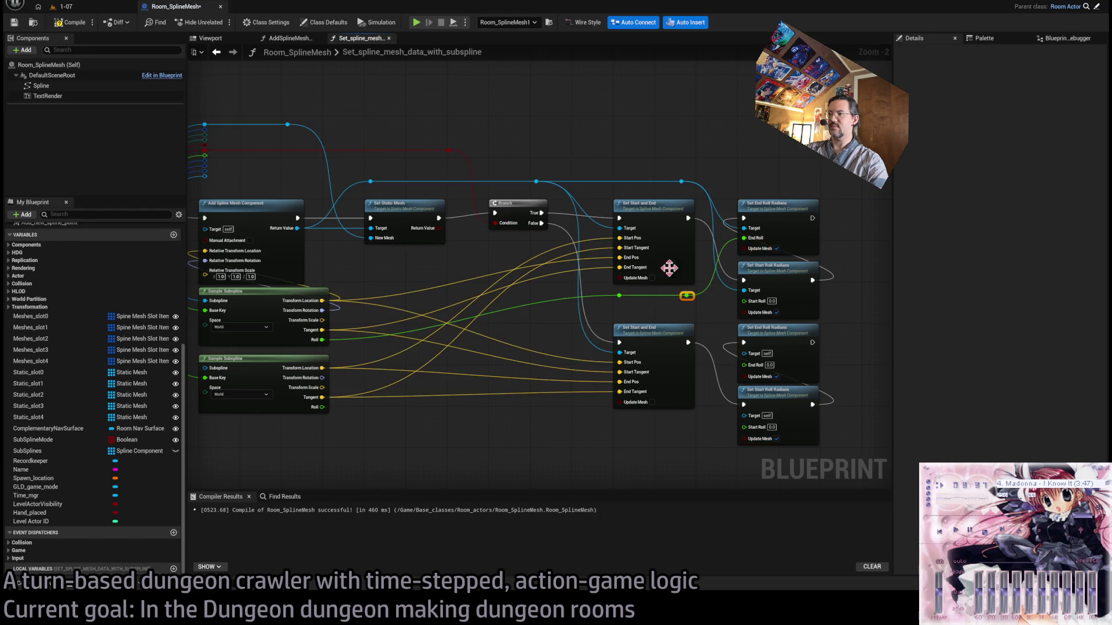
{"action": "left_click_drag", "start_coordinate": [323, 407], "coordinate": [621, 303]}
{"action": "left_click_drag", "start_coordinate": [693, 305], "coordinate": [744, 301]}
{"action": "scroll", "coordinate": [674, 309], "scroll_direction": "up", "scroll_amount": 2}
{"action": "left_click_drag", "start_coordinate": [635, 280], "coordinate": [711, 447]}
{"action": "left_click_drag", "start_coordinate": [635, 280], "coordinate": [711, 365]}
{"action": "scroll", "coordinate": [654, 313], "scroll_direction": "down", "scroll_amount": 1}
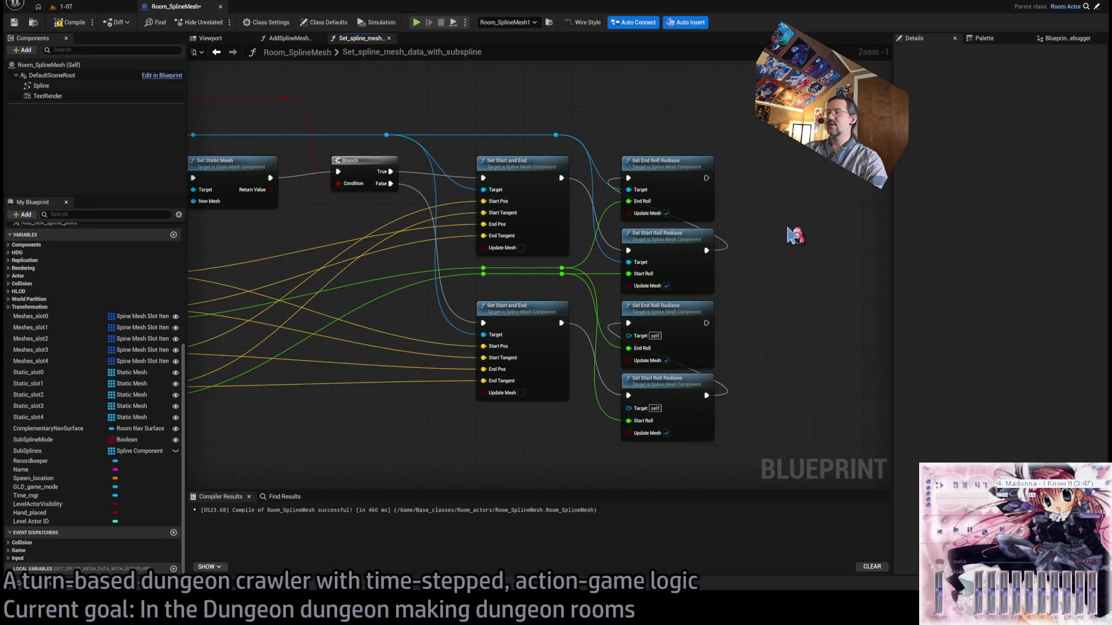
{"action": "scroll", "coordinate": [645, 244], "scroll_direction": "down", "scroll_amount": 1}
{"action": "mouse_move", "coordinate": [645, 244]}
{"action": "left_mouse_down"}
{"action": "mouse_move", "coordinate": [596, 290]}
{"action": "mouse_move", "coordinate": [658, 281]}
{"action": "mouse_move", "coordinate": [693, 124]}
{"action": "mouse_move", "coordinate": [751, 131]}
{"action": "left_mouse_up"}
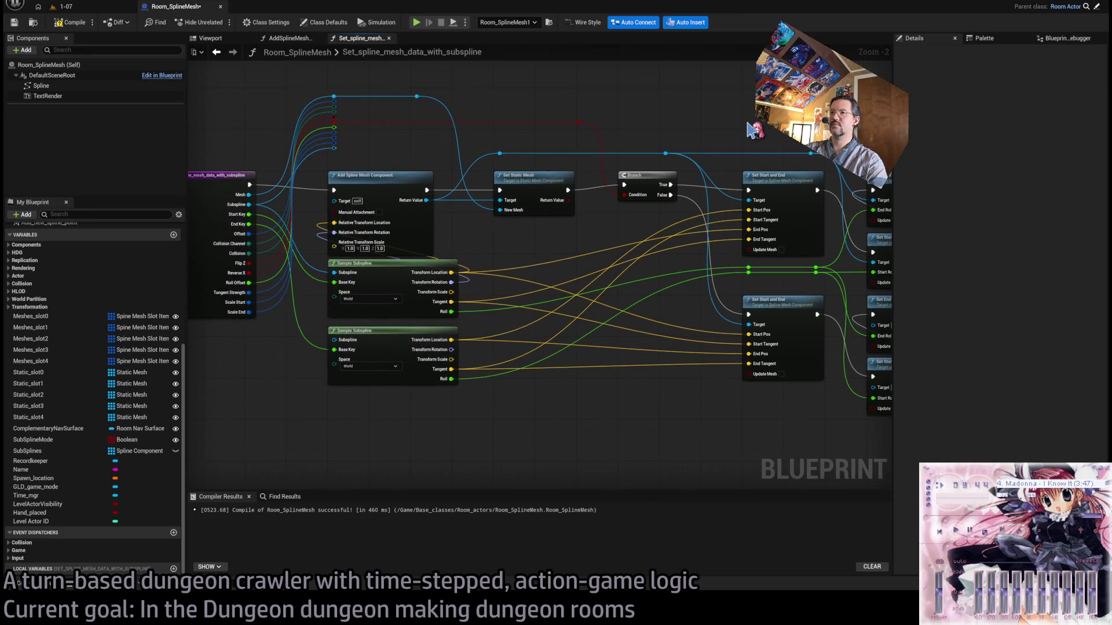
Connect the reroute to the bottom Set Start Roll Radians Target and recompile.
{"action": "left_click", "coordinate": [72, 22]}
{"action": "mouse_move", "coordinate": [742, 170]}
{"action": "left_mouse_down"}
{"action": "mouse_move", "coordinate": [558, 199]}
{"action": "mouse_move", "coordinate": [618, 224]}
{"action": "mouse_move", "coordinate": [611, 200]}
{"action": "left_mouse_up"}
{"action": "mouse_move", "coordinate": [680, 182]}
{"action": "left_mouse_down"}
{"action": "mouse_move", "coordinate": [750, 370]}
{"action": "mouse_move", "coordinate": [743, 416]}
{"action": "left_mouse_up"}
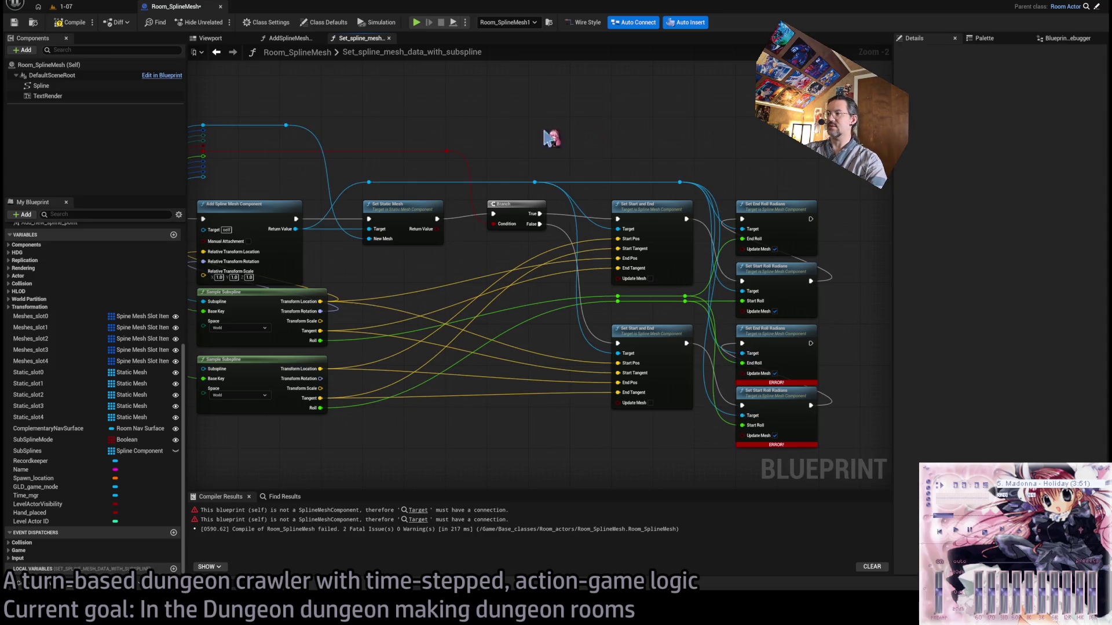
{"action": "left_click", "coordinate": [72, 22]}
Inspect Room_SplineMesh1 in the 1-07 level, then go back to the Blueprint graph.
{"action": "left_click", "coordinate": [99, 12]}
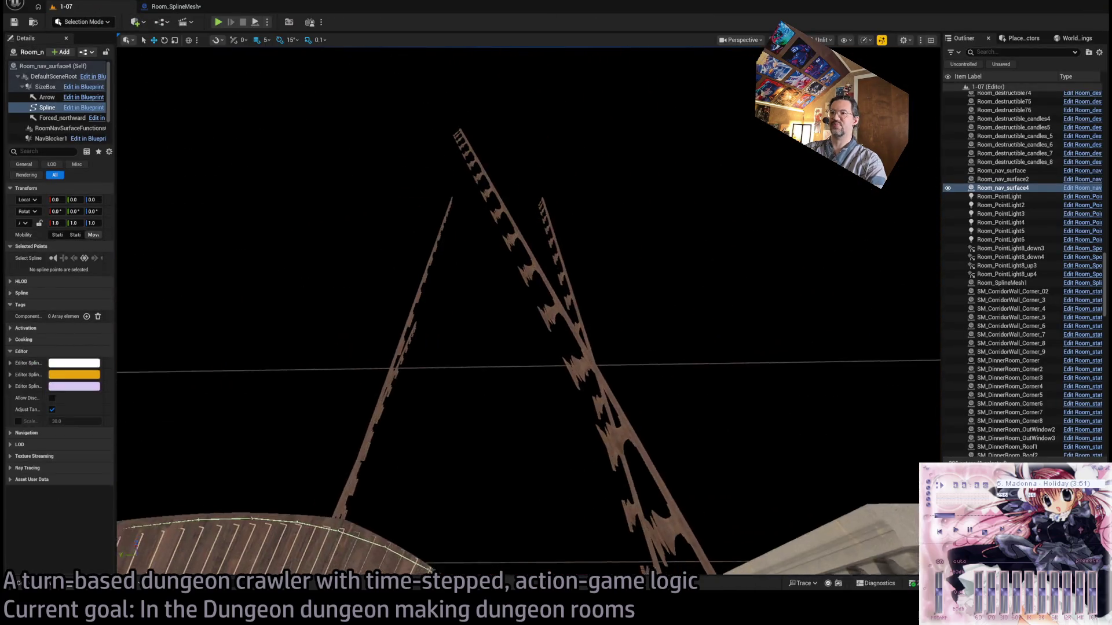
{"action": "mouse_move", "coordinate": [528, 313]}
{"action": "left_mouse_down"}
{"action": "mouse_move", "coordinate": [590, 317]}
{"action": "mouse_move", "coordinate": [601, 307]}
{"action": "mouse_move", "coordinate": [571, 325]}
{"action": "mouse_move", "coordinate": [594, 342]}
{"action": "mouse_move", "coordinate": [608, 324]}
{"action": "mouse_move", "coordinate": [496, 241]}
{"action": "left_mouse_up"}
{"action": "left_click", "coordinate": [561, 317]}
{"action": "left_click", "coordinate": [165, 8]}
{"action": "scroll", "coordinate": [596, 307], "scroll_direction": "down", "scroll_amount": 2}
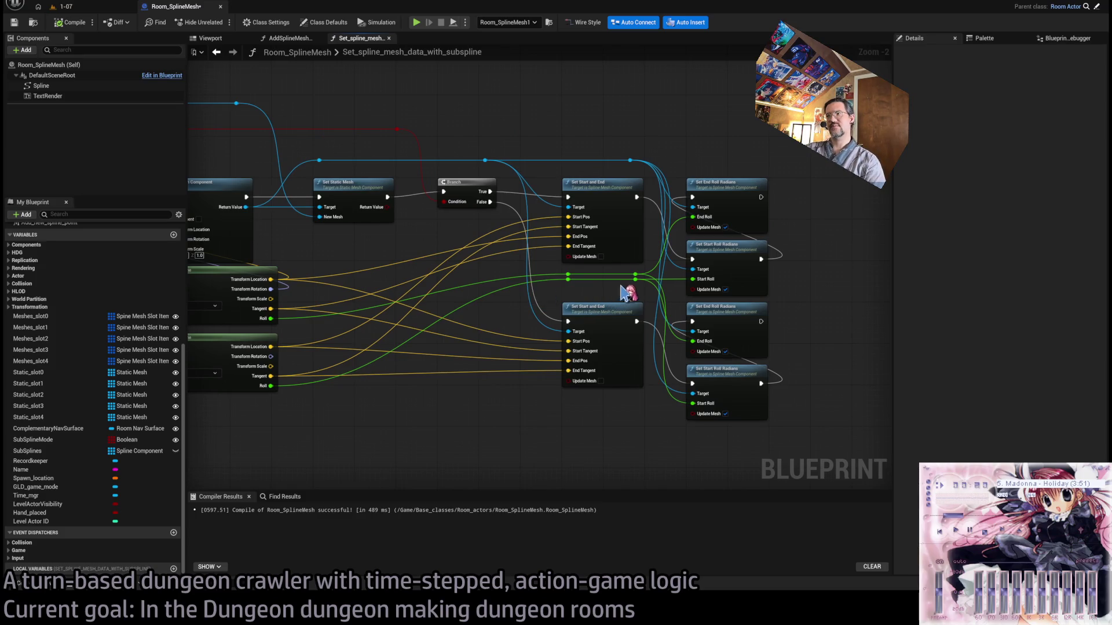
{"action": "scroll", "coordinate": [580, 368], "scroll_direction": "up", "scroll_amount": 2}
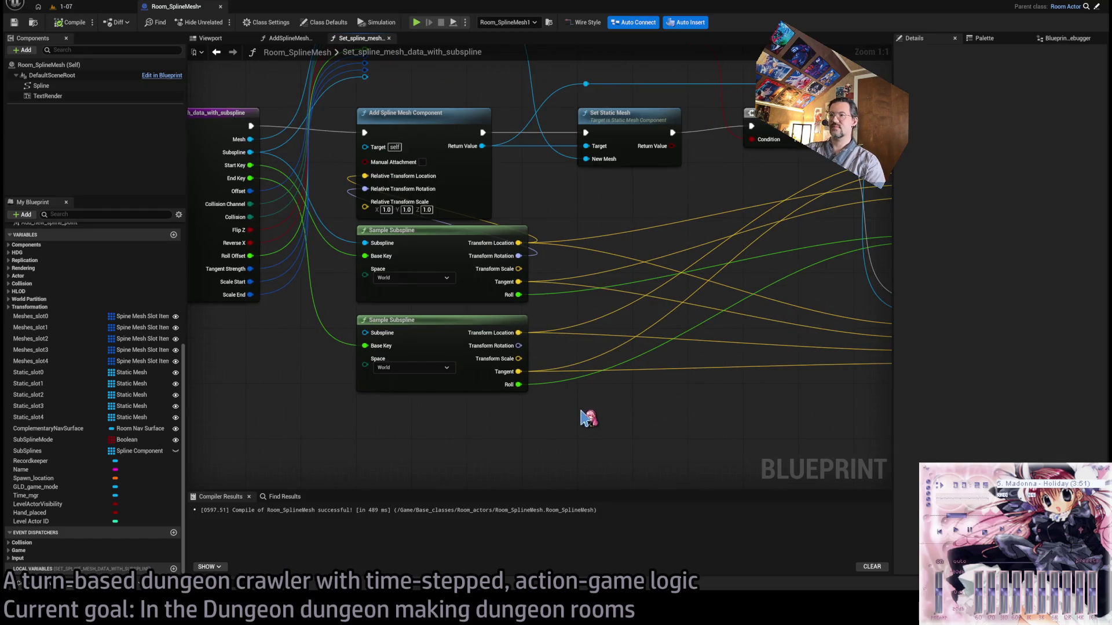
{"action": "left_click_drag", "start_coordinate": [581, 416], "coordinate": [409, 362]}
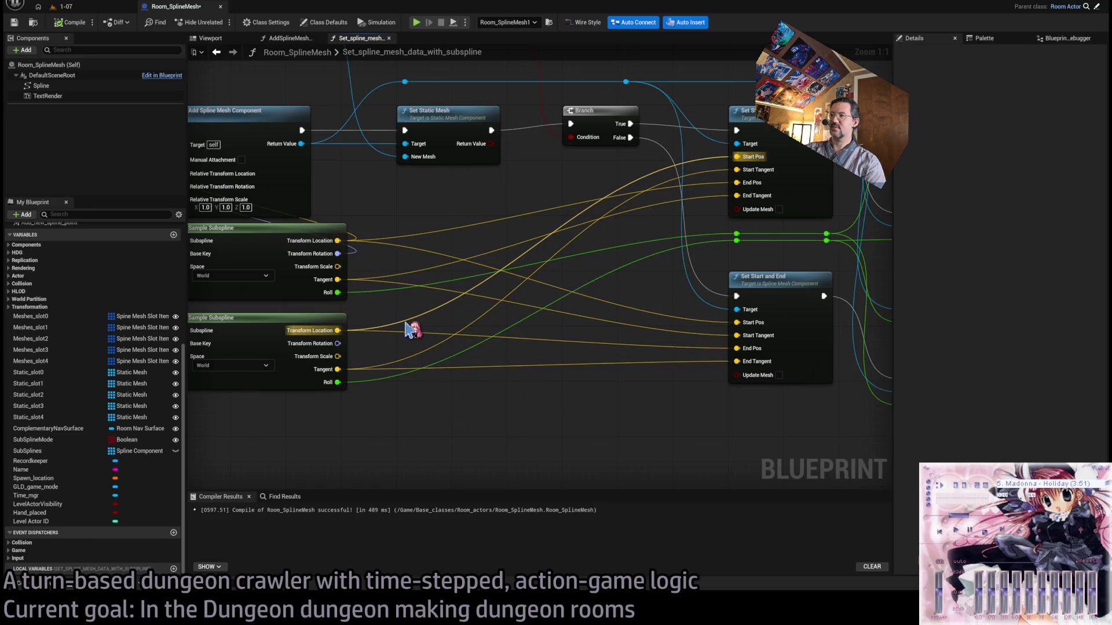
{"action": "mouse_move", "coordinate": [459, 446]}
{"action": "left_mouse_down"}
{"action": "mouse_move", "coordinate": [464, 435]}
{"action": "mouse_move", "coordinate": [367, 377]}
{"action": "mouse_move", "coordinate": [440, 427]}
{"action": "left_mouse_up"}
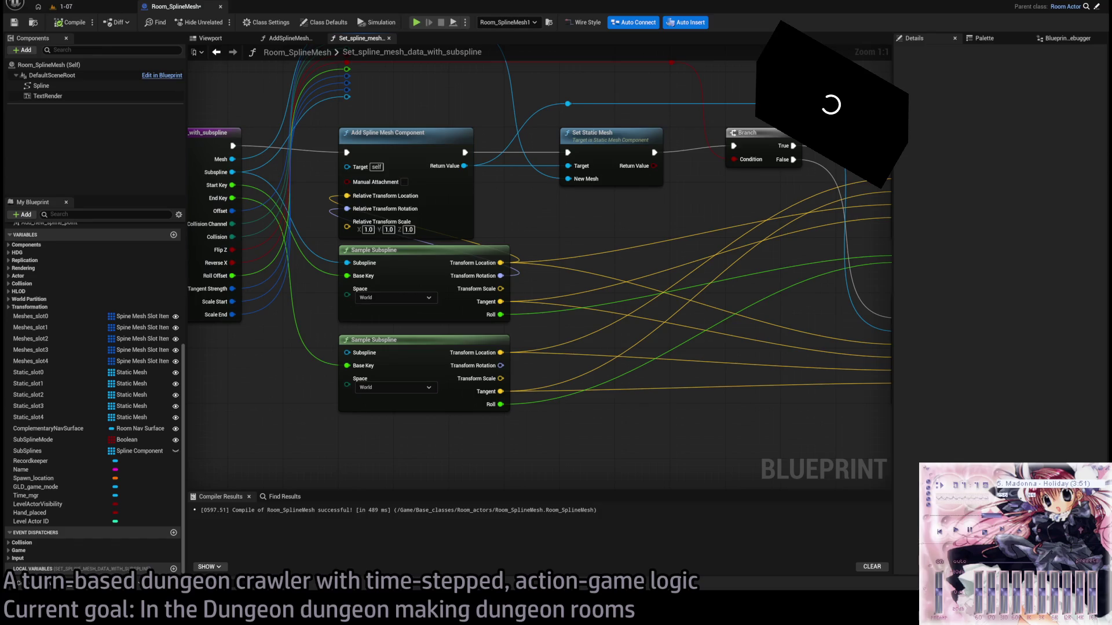
Nudge a reroute node on the blue wire into line.
{"action": "mouse_move", "coordinate": [513, 443]}
{"action": "left_mouse_down"}
{"action": "mouse_move", "coordinate": [477, 466]}
{"action": "mouse_move", "coordinate": [454, 389]}
{"action": "left_mouse_up"}
{"action": "mouse_move", "coordinate": [578, 338]}
{"action": "left_mouse_down"}
{"action": "mouse_move", "coordinate": [731, 334]}
{"action": "mouse_move", "coordinate": [700, 226]}
{"action": "left_mouse_up"}
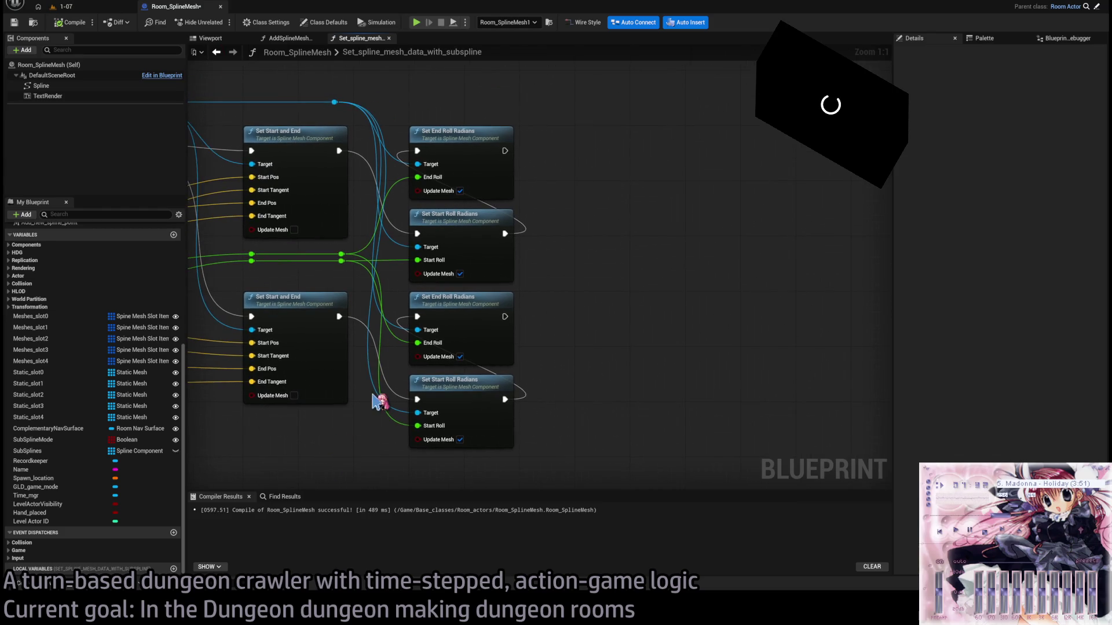
{"action": "scroll", "coordinate": [618, 219], "scroll_direction": "down", "scroll_amount": 1}
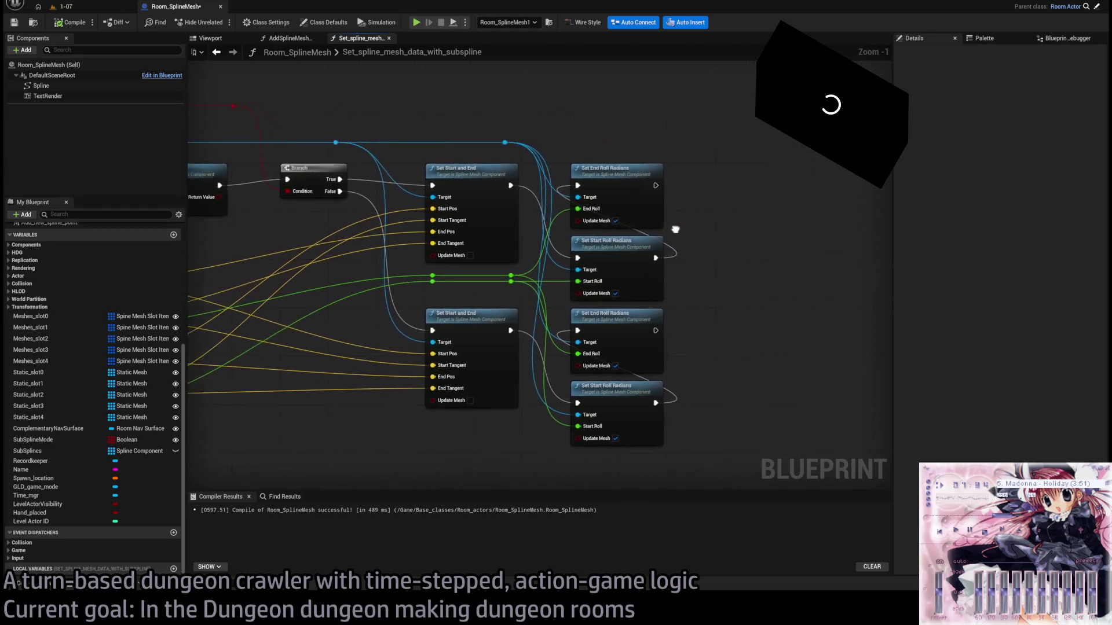
{"action": "scroll", "coordinate": [618, 219], "scroll_direction": "up", "scroll_amount": 2}
{"action": "scroll", "coordinate": [718, 248], "scroll_direction": "down", "scroll_amount": 2}
{"action": "mouse_move", "coordinate": [718, 248]}
{"action": "left_mouse_down"}
{"action": "mouse_move", "coordinate": [793, 249]}
{"action": "mouse_move", "coordinate": [614, 245]}
{"action": "mouse_move", "coordinate": [620, 257]}
{"action": "mouse_move", "coordinate": [603, 146]}
{"action": "left_mouse_up"}
{"action": "scroll", "coordinate": [523, 182], "scroll_direction": "up", "scroll_amount": 1}
{"action": "left_click", "coordinate": [507, 193]}
{"action": "left_click_drag", "start_coordinate": [518, 205], "coordinate": [524, 204]}
{"action": "left_click", "coordinate": [564, 165]}
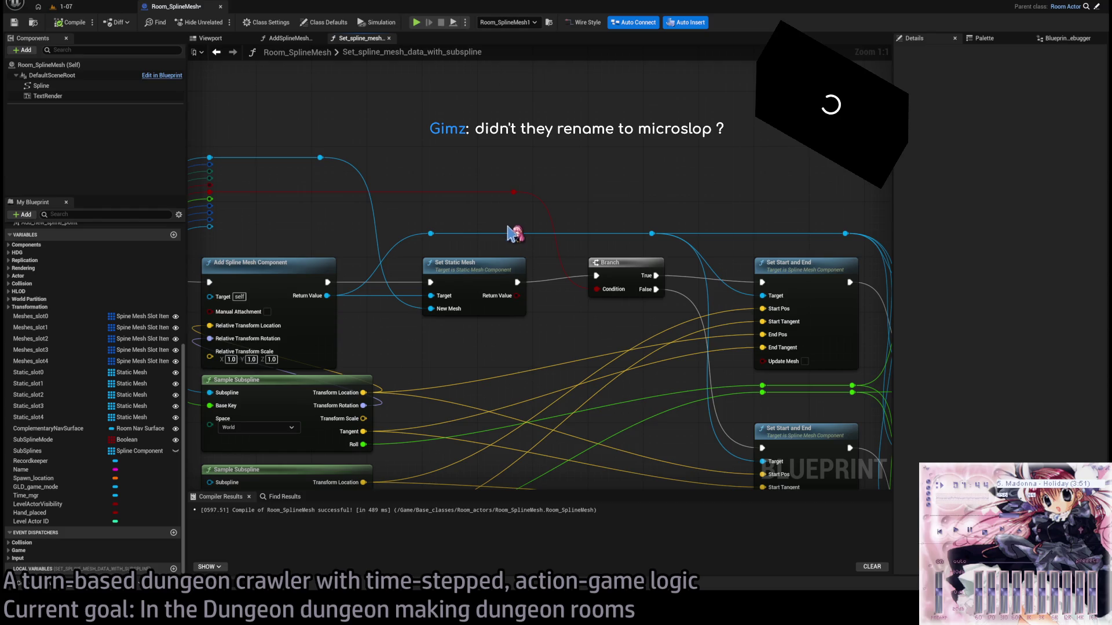
Marquee-select the stacked column of reroute nodes on the blue wire.
{"action": "left_click_drag", "start_coordinate": [677, 185], "coordinate": [549, 191]}
{"action": "scroll", "coordinate": [549, 191], "scroll_direction": "down", "scroll_amount": 1}
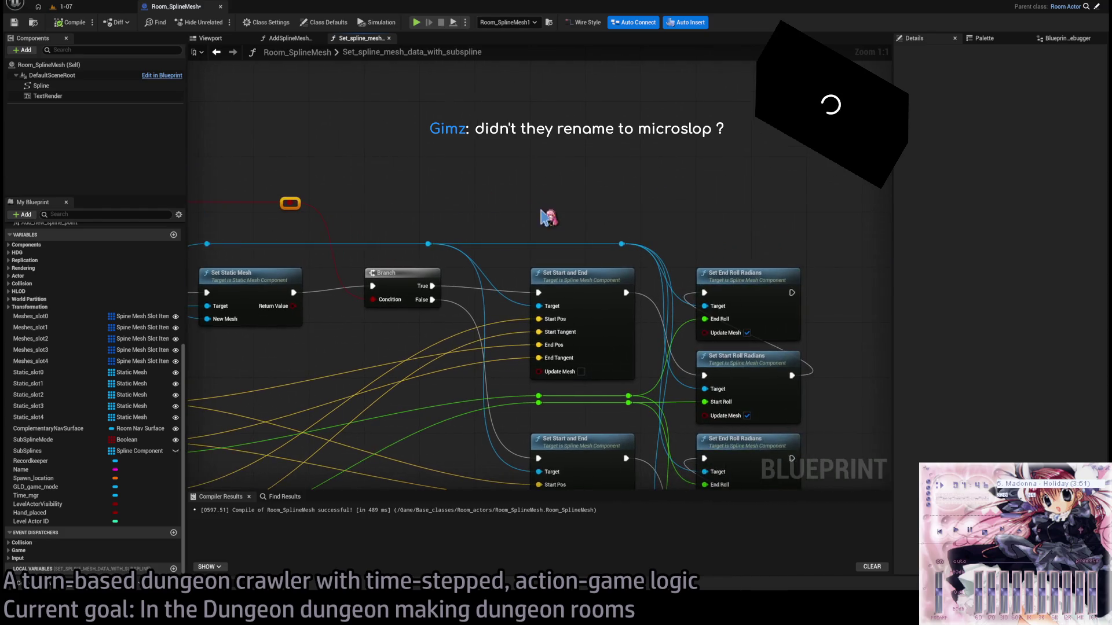
{"action": "left_click_drag", "start_coordinate": [375, 217], "coordinate": [817, 231]}
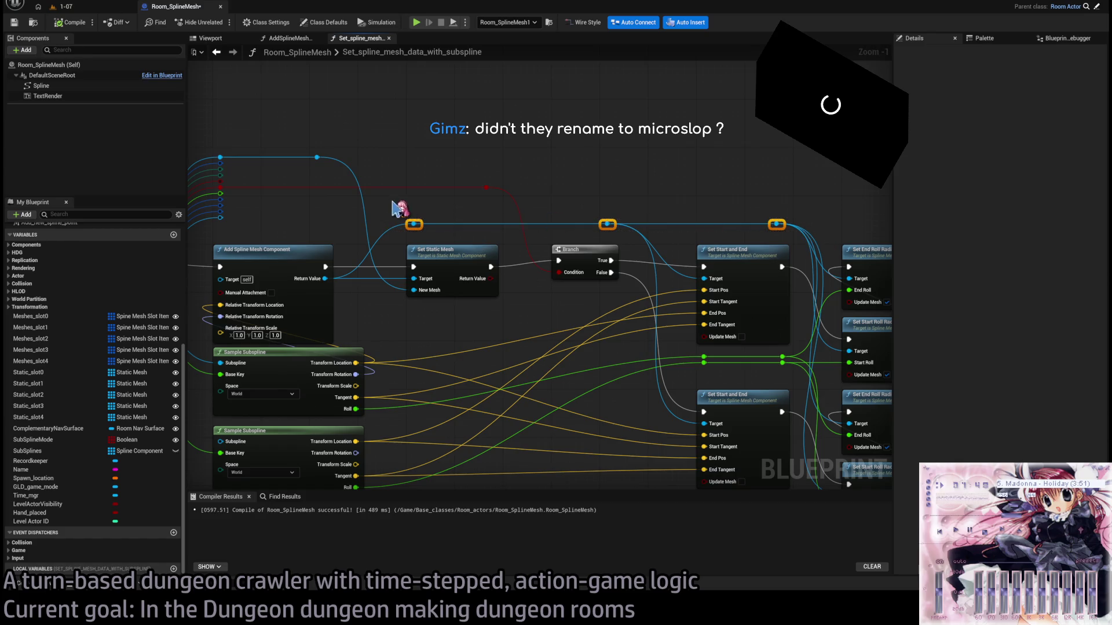
{"action": "left_click_drag", "start_coordinate": [405, 219], "coordinate": [573, 220]}
{"action": "mouse_move", "coordinate": [451, 144]}
{"action": "left_mouse_down"}
{"action": "mouse_move", "coordinate": [385, 254]}
{"action": "mouse_move", "coordinate": [416, 222]}
{"action": "left_mouse_up"}
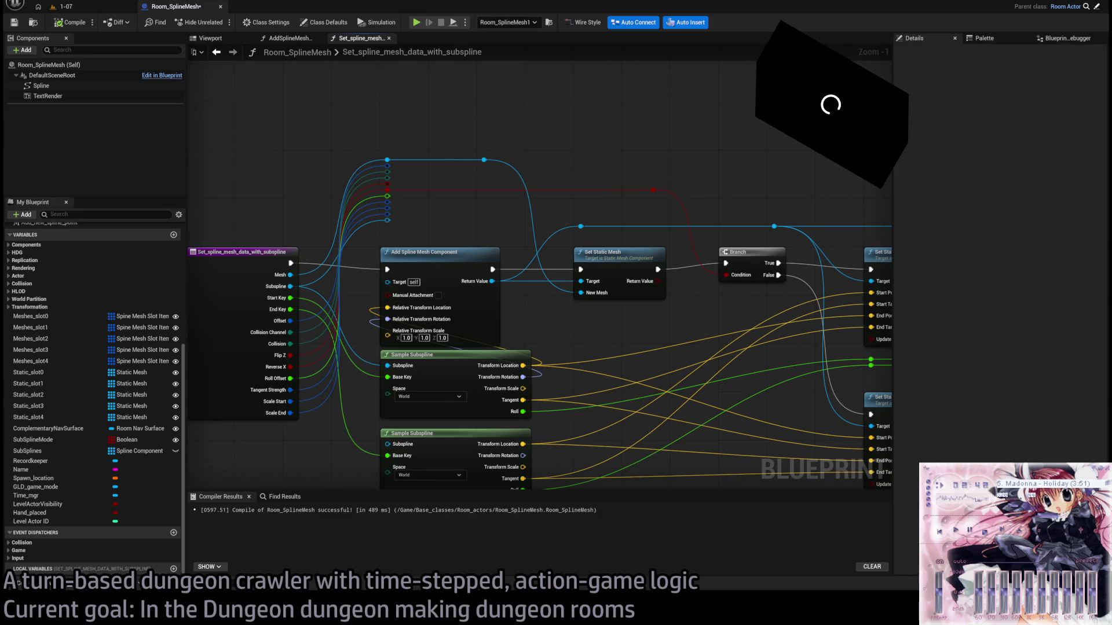
{"action": "scroll", "coordinate": [561, 219], "scroll_direction": "down", "scroll_amount": 1}
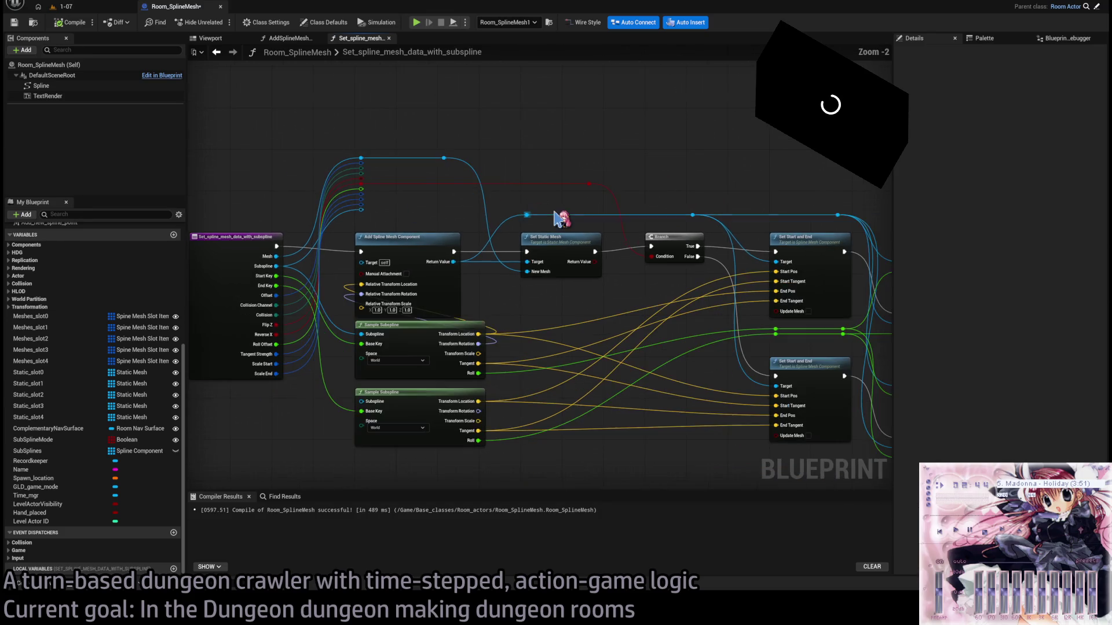
{"action": "left_click_drag", "start_coordinate": [527, 215], "coordinate": [448, 222]}
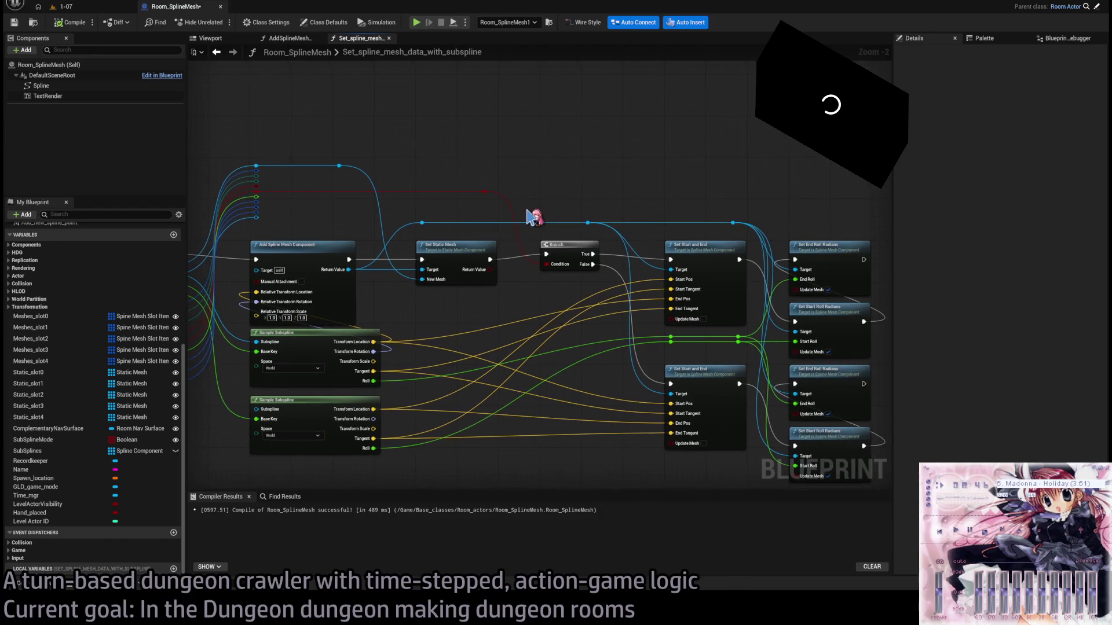
{"action": "scroll", "coordinate": [340, 228], "scroll_direction": "up", "scroll_amount": 2}
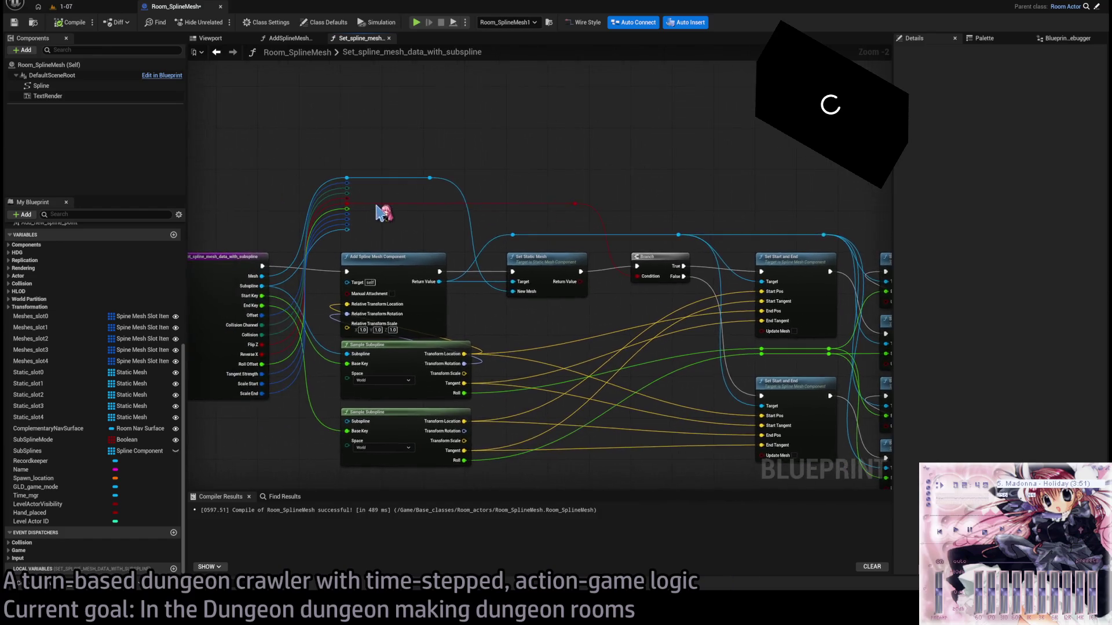
{"action": "mouse_move", "coordinate": [379, 141]}
{"action": "left_mouse_down"}
{"action": "mouse_move", "coordinate": [338, 262]}
{"action": "mouse_move", "coordinate": [377, 255]}
{"action": "left_mouse_up"}
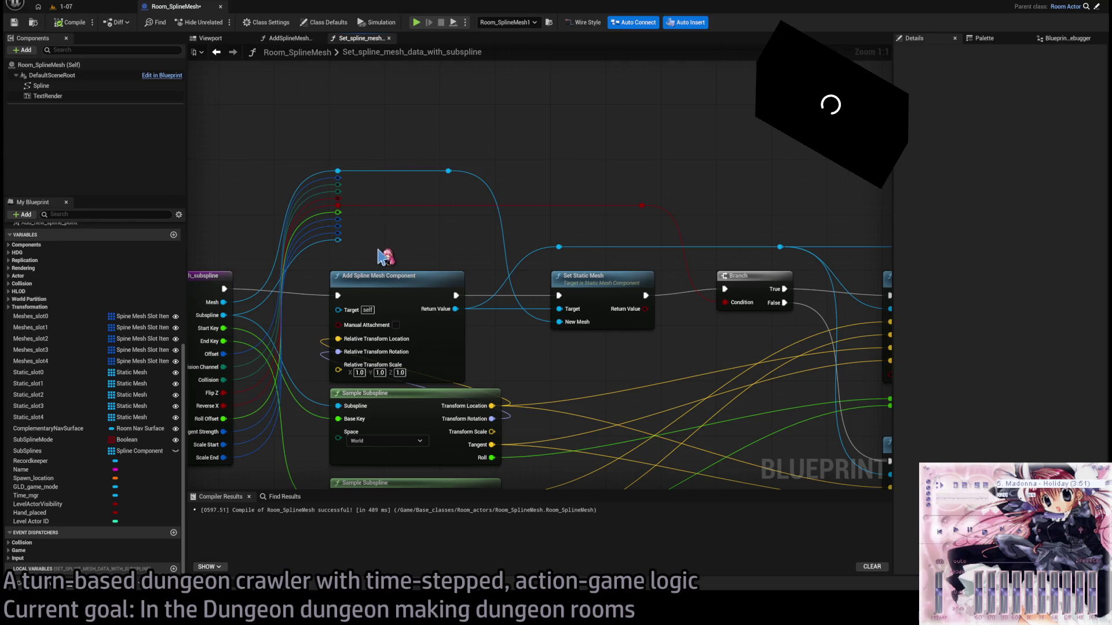
{"action": "mouse_move", "coordinate": [396, 152]}
{"action": "left_mouse_down"}
{"action": "mouse_move", "coordinate": [338, 262]}
{"action": "mouse_move", "coordinate": [387, 255]}
{"action": "left_mouse_up"}
{"action": "mouse_move", "coordinate": [502, 148]}
{"action": "left_mouse_down"}
{"action": "mouse_move", "coordinate": [330, 248]}
{"action": "mouse_move", "coordinate": [571, 181]}
{"action": "mouse_move", "coordinate": [509, 156]}
{"action": "mouse_move", "coordinate": [652, 173]}
{"action": "mouse_move", "coordinate": [133, 37]}
{"action": "left_mouse_up"}
Save the Room_SplineMesh Blueprint with Ctrl+S.
{"action": "key", "text": "ctrl+s"}
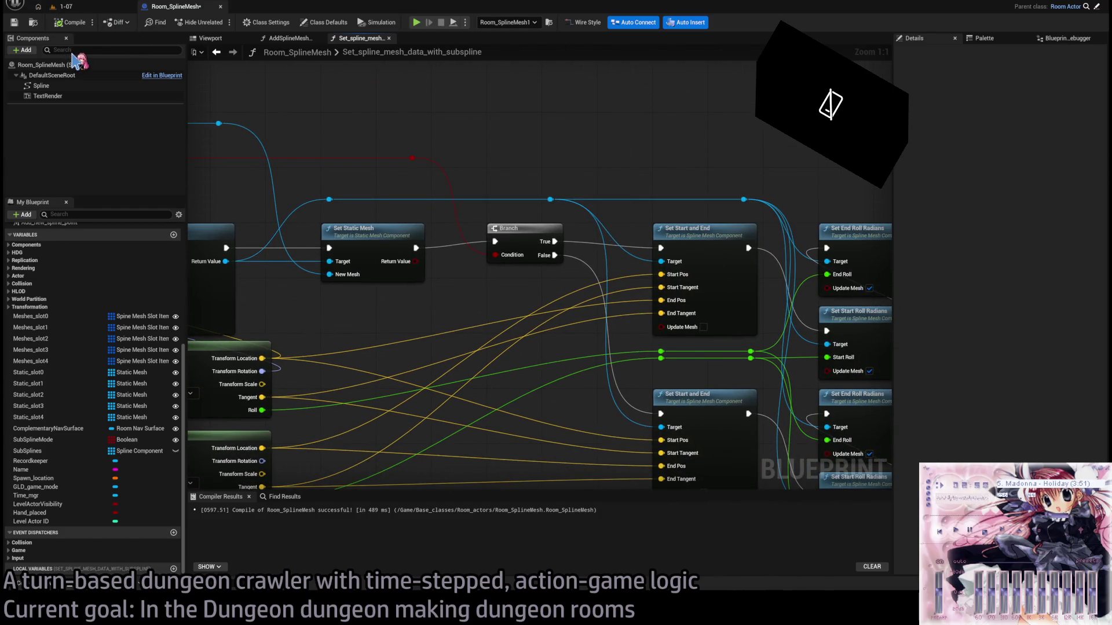
{"action": "left_click_drag", "start_coordinate": [670, 172], "coordinate": [596, 158]}
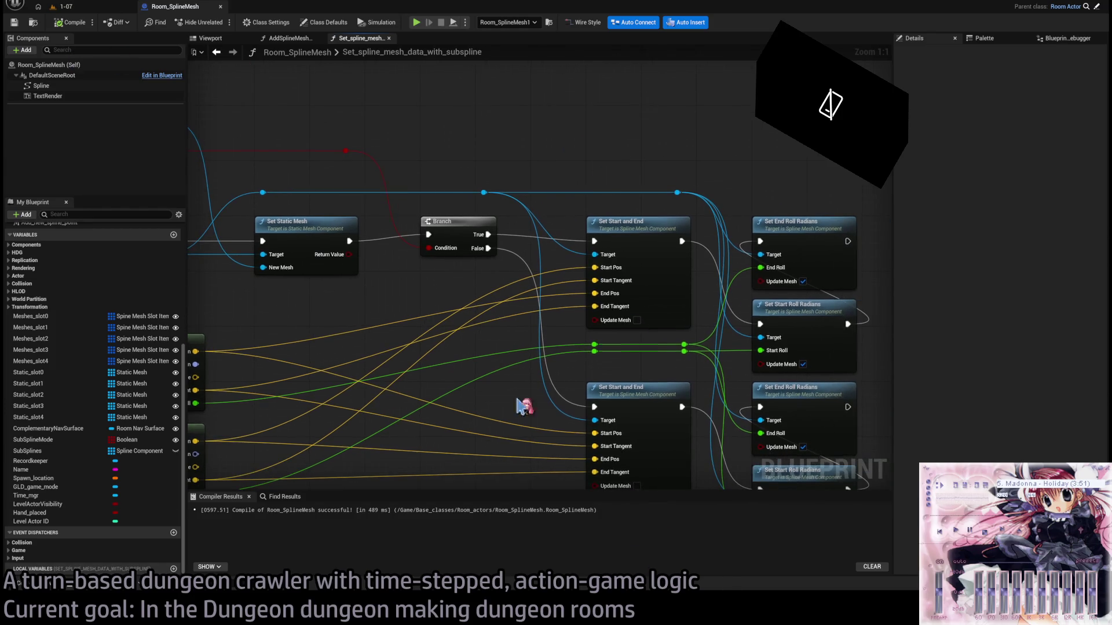
{"action": "scroll", "coordinate": [516, 390], "scroll_direction": "down", "scroll_amount": 2}
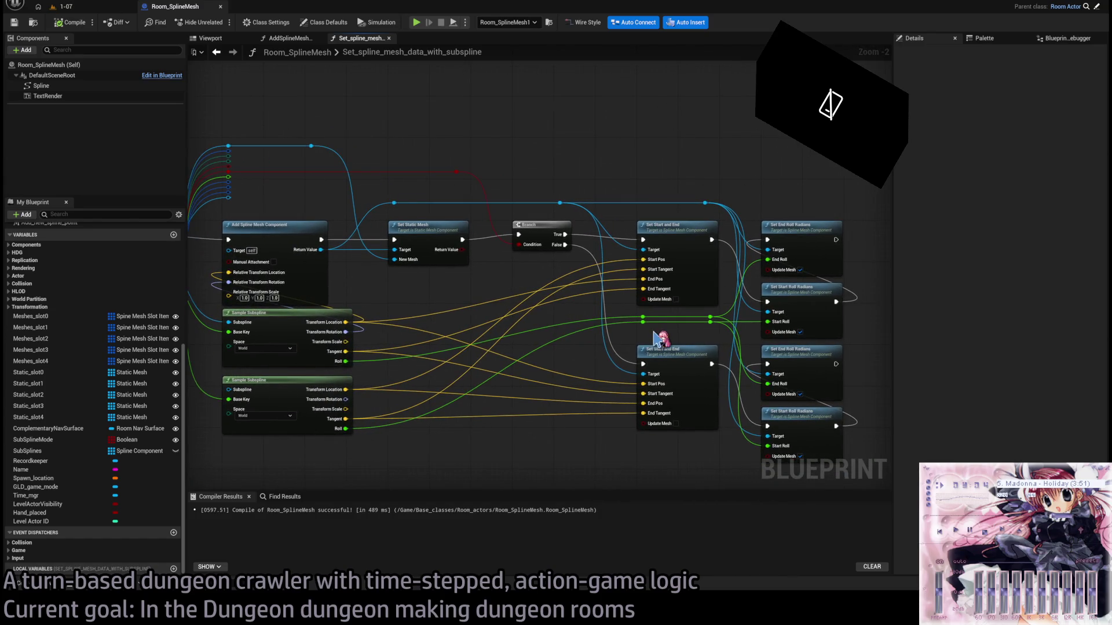
{"action": "scroll", "coordinate": [657, 341], "scroll_direction": "up", "scroll_amount": 2}
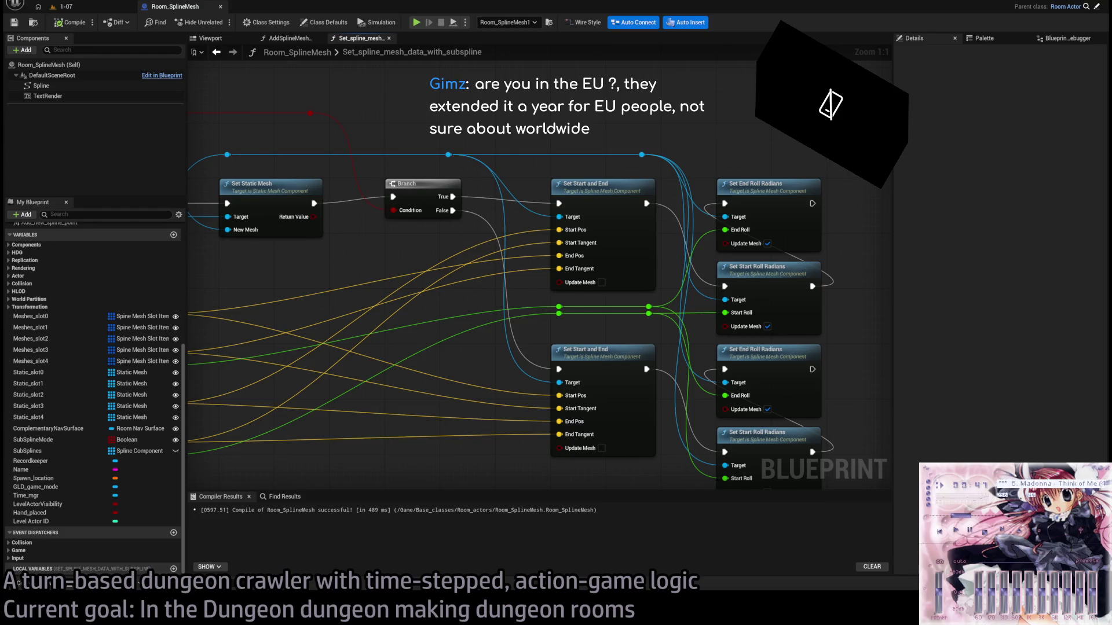
{"action": "mouse_move", "coordinate": [851, 113]}
{"action": "left_mouse_down"}
{"action": "mouse_move", "coordinate": [355, 190]}
{"action": "mouse_move", "coordinate": [442, 144]}
{"action": "left_mouse_up"}
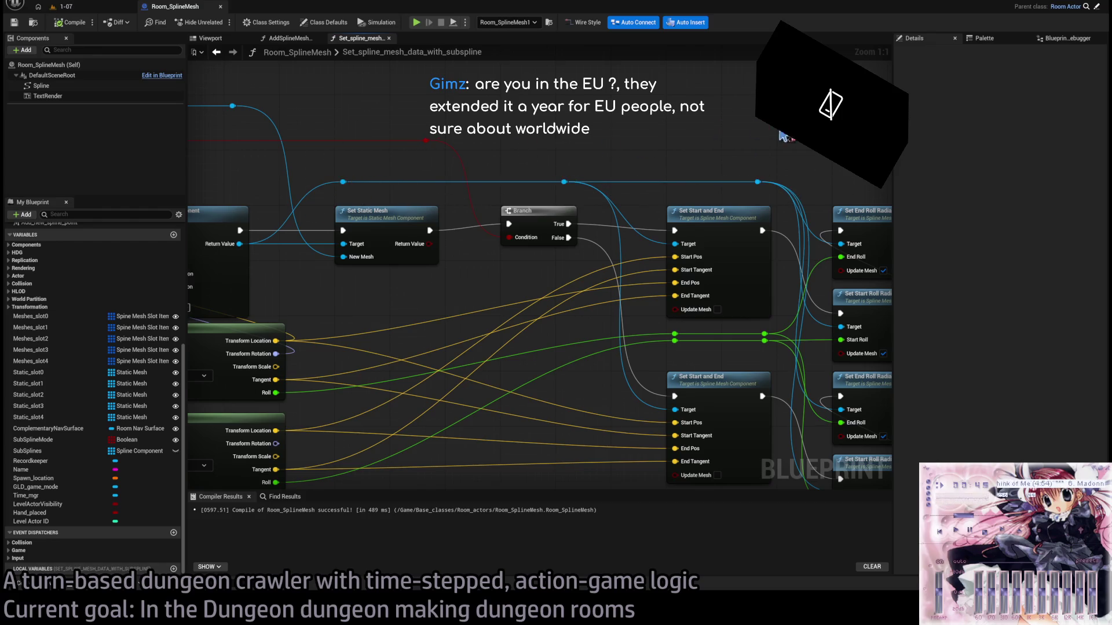
{"action": "left_click_drag", "start_coordinate": [779, 135], "coordinate": [614, 200]}
{"action": "left_click_drag", "start_coordinate": [686, 196], "coordinate": [631, 188]}
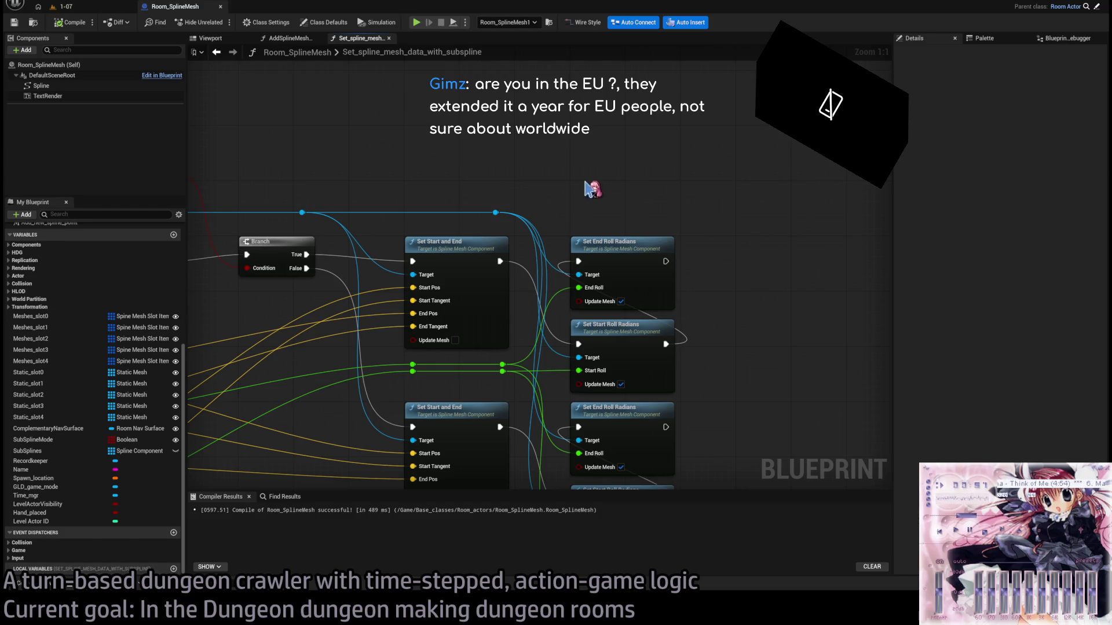
{"action": "left_click_drag", "start_coordinate": [649, 186], "coordinate": [717, 178]}
{"action": "left_click_drag", "start_coordinate": [647, 170], "coordinate": [405, 214]}
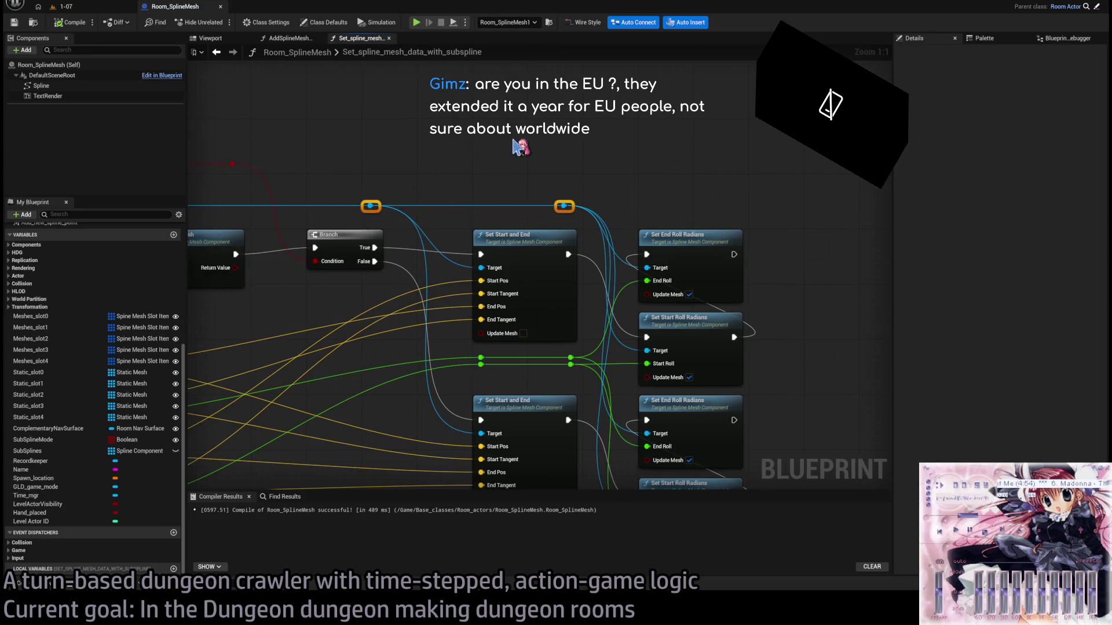
{"action": "mouse_move", "coordinate": [533, 160]}
{"action": "left_mouse_down"}
{"action": "mouse_move", "coordinate": [670, 168]}
{"action": "mouse_move", "coordinate": [738, 154]}
{"action": "mouse_move", "coordinate": [648, 176]}
{"action": "left_mouse_up"}
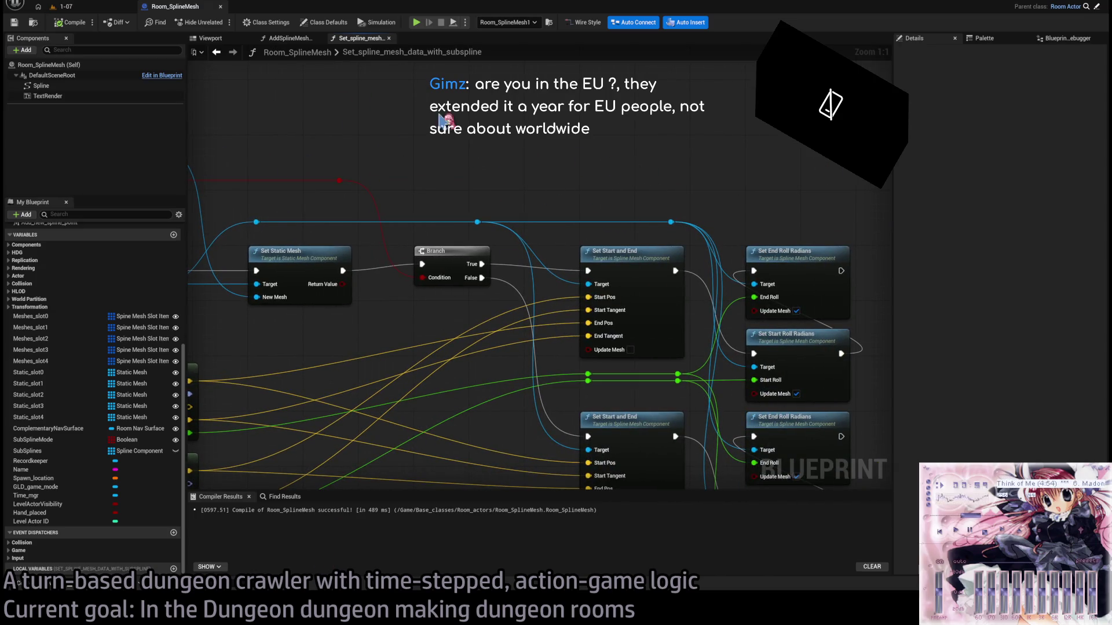
{"action": "scroll", "coordinate": [576, 159], "scroll_direction": "down", "scroll_amount": 1}
{"action": "left_click_drag", "start_coordinate": [586, 130], "coordinate": [482, 82]}
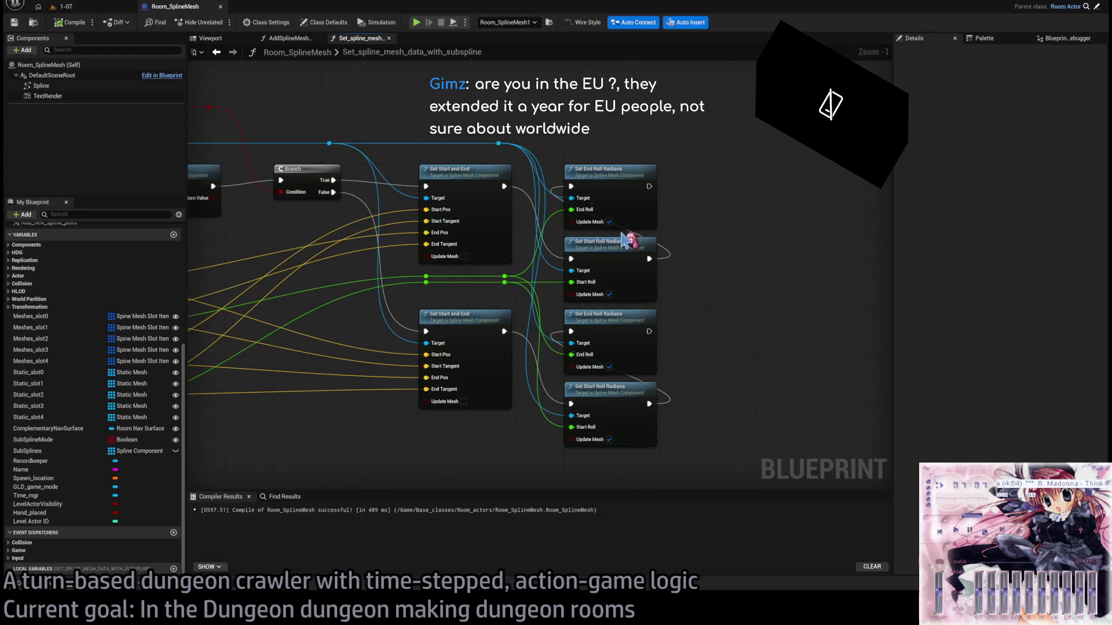
{"action": "left_click_drag", "start_coordinate": [728, 205], "coordinate": [697, 184]}
{"action": "scroll", "coordinate": [702, 191], "scroll_direction": "up", "scroll_amount": 1}
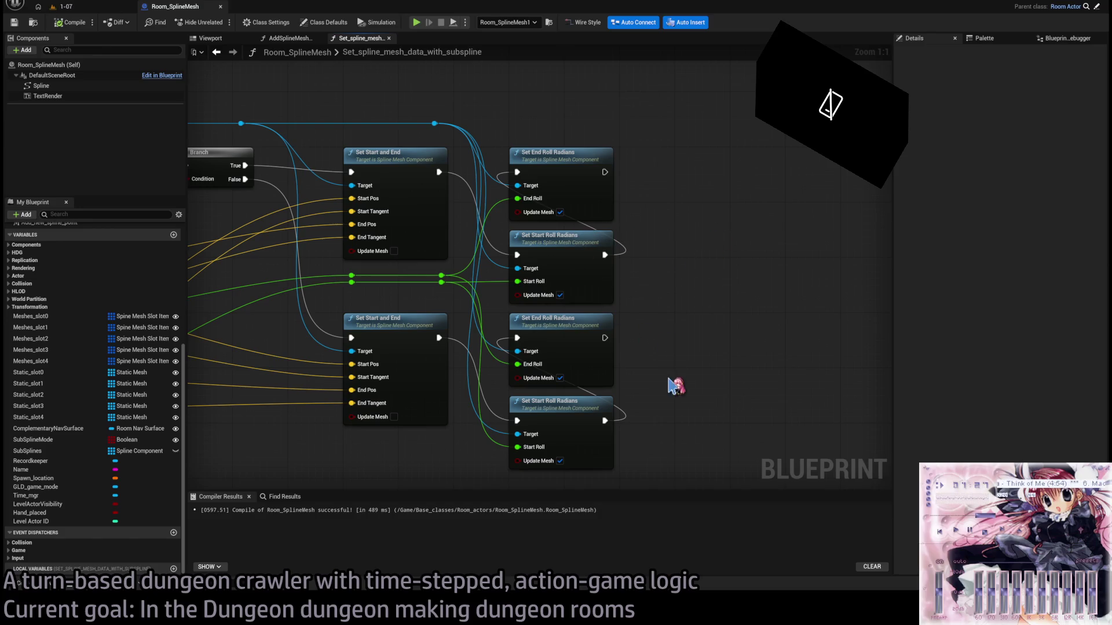
{"action": "left_click_drag", "start_coordinate": [681, 338], "coordinate": [710, 326]}
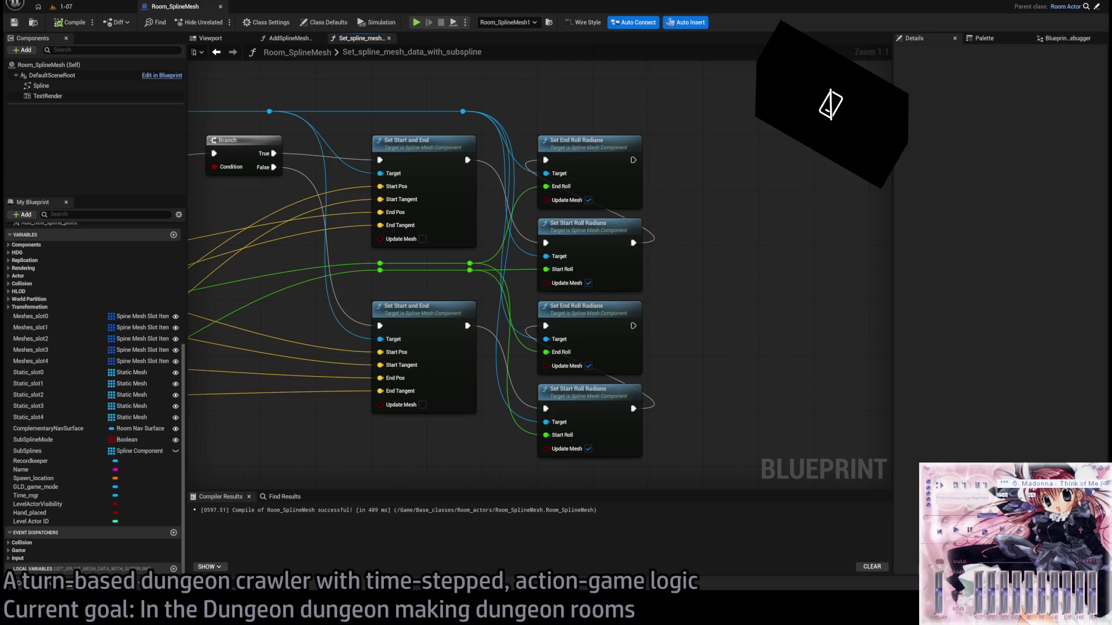
{"action": "left_click_drag", "start_coordinate": [438, 477], "coordinate": [440, 427]}
{"action": "mouse_move", "coordinate": [397, 285]}
{"action": "left_mouse_down"}
{"action": "mouse_move", "coordinate": [538, 305]}
{"action": "mouse_move", "coordinate": [640, 290]}
{"action": "left_mouse_up"}
{"action": "scroll", "coordinate": [542, 297], "scroll_direction": "down", "scroll_amount": 1}
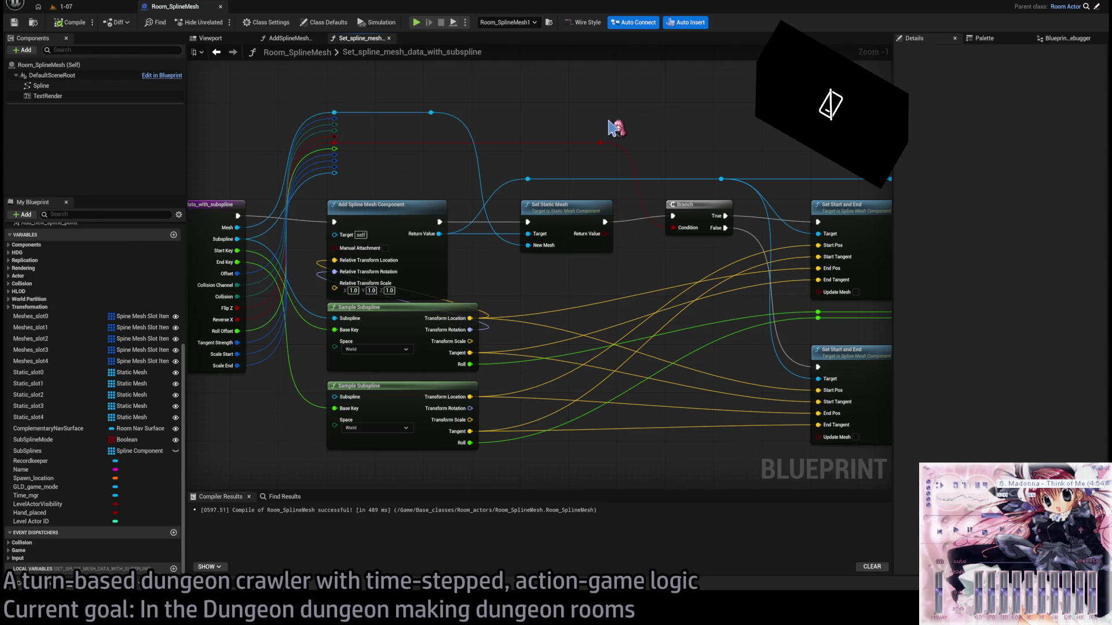
{"action": "mouse_move", "coordinate": [666, 123]}
{"action": "left_mouse_down"}
{"action": "mouse_move", "coordinate": [380, 107]}
{"action": "mouse_move", "coordinate": [657, 115]}
{"action": "left_mouse_up"}
{"action": "left_click", "coordinate": [66, 7]}
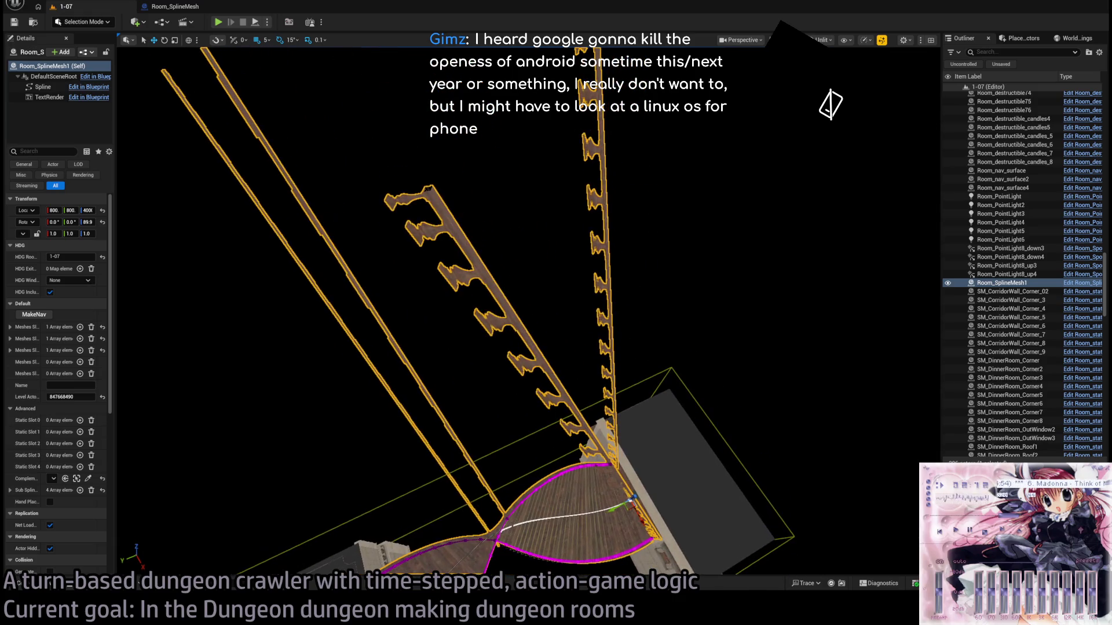
Return from the 1-07 level to the Room_SplineMesh Blueprint graph.
{"action": "left_click", "coordinate": [179, 7]}
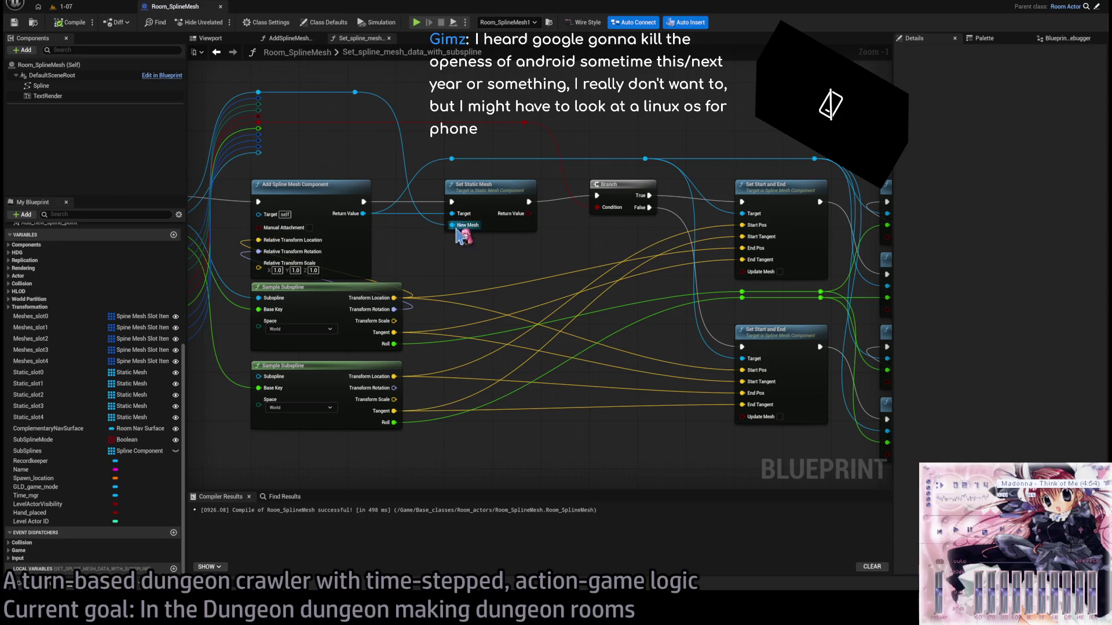
Pan the graph to bring the roll radians nodes, function entry pins and Set Start and End nodes into view.
{"action": "left_click_drag", "start_coordinate": [468, 215], "coordinate": [556, 202]}
{"action": "mouse_move", "coordinate": [554, 252]}
{"action": "left_mouse_down"}
{"action": "mouse_move", "coordinate": [595, 255]}
{"action": "mouse_move", "coordinate": [662, 299]}
{"action": "left_mouse_up"}
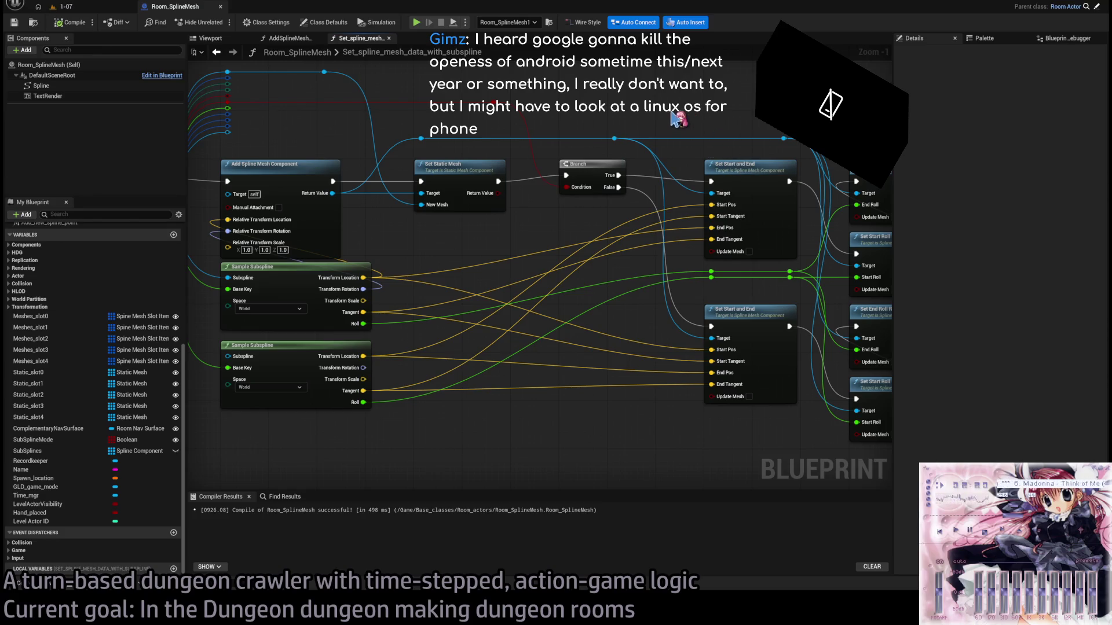
{"action": "left_click_drag", "start_coordinate": [596, 105], "coordinate": [688, 119]}
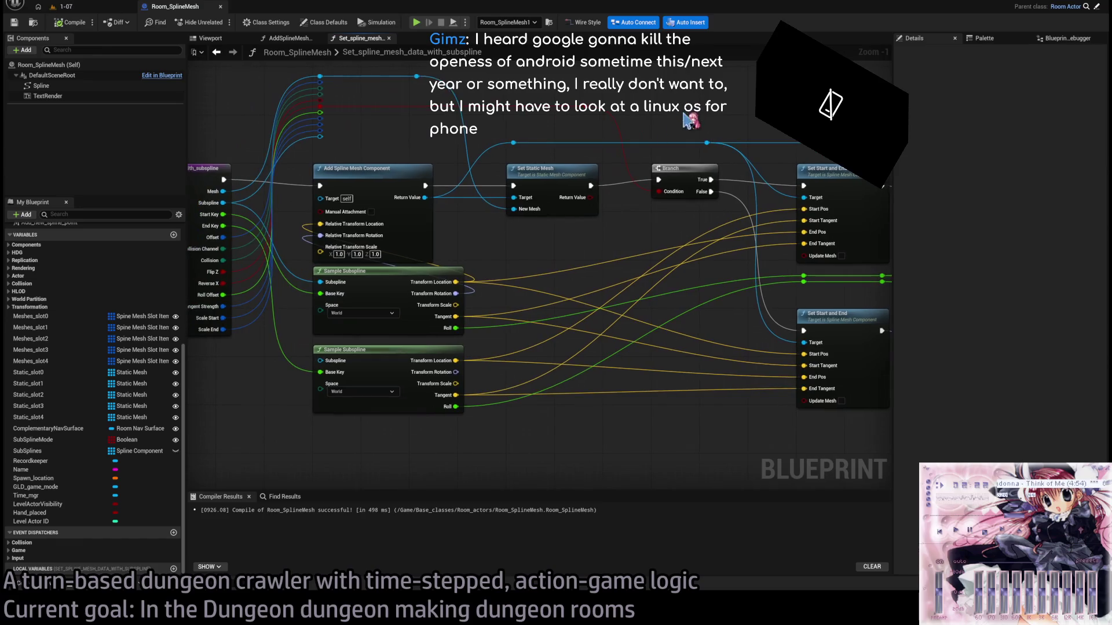
{"action": "left_click_drag", "start_coordinate": [561, 236], "coordinate": [633, 238]}
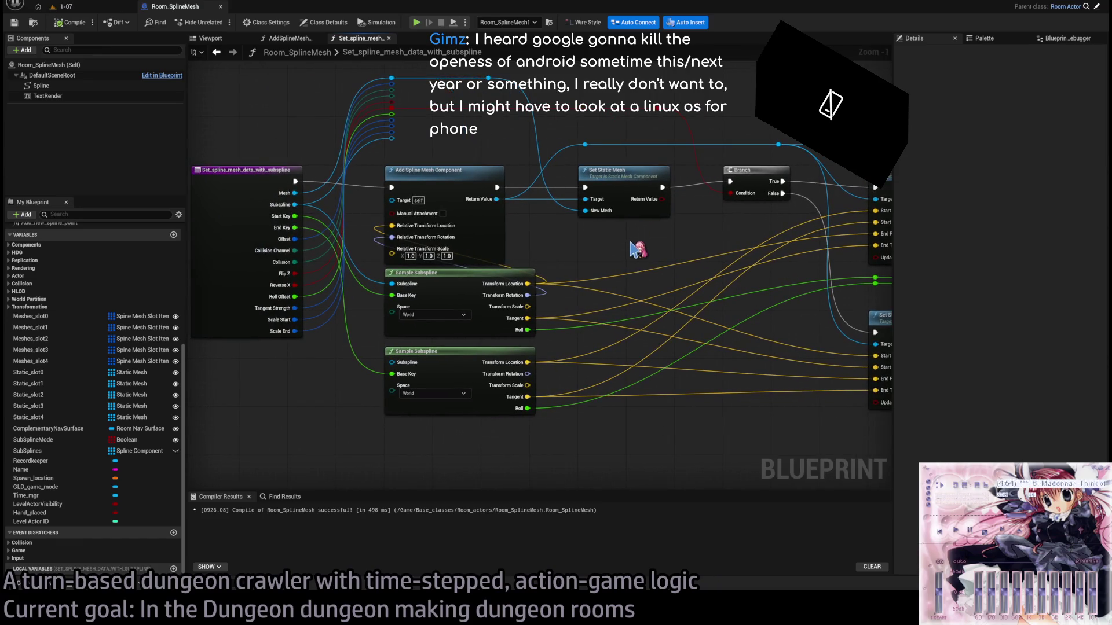
{"action": "left_click_drag", "start_coordinate": [637, 249], "coordinate": [658, 190]}
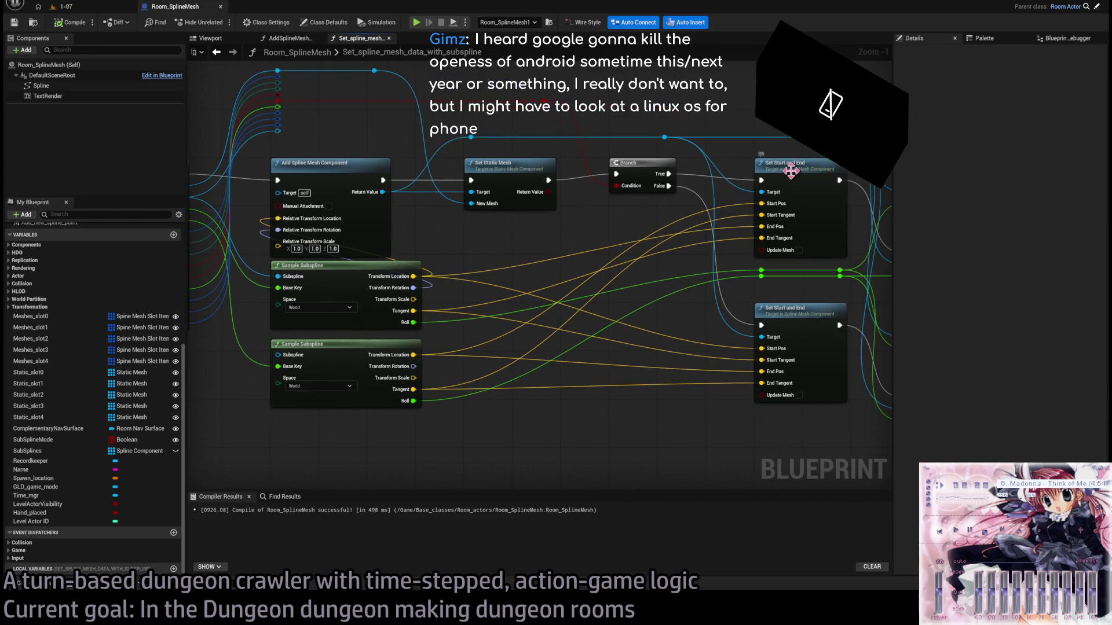
{"action": "left_click_drag", "start_coordinate": [791, 172], "coordinate": [630, 221]}
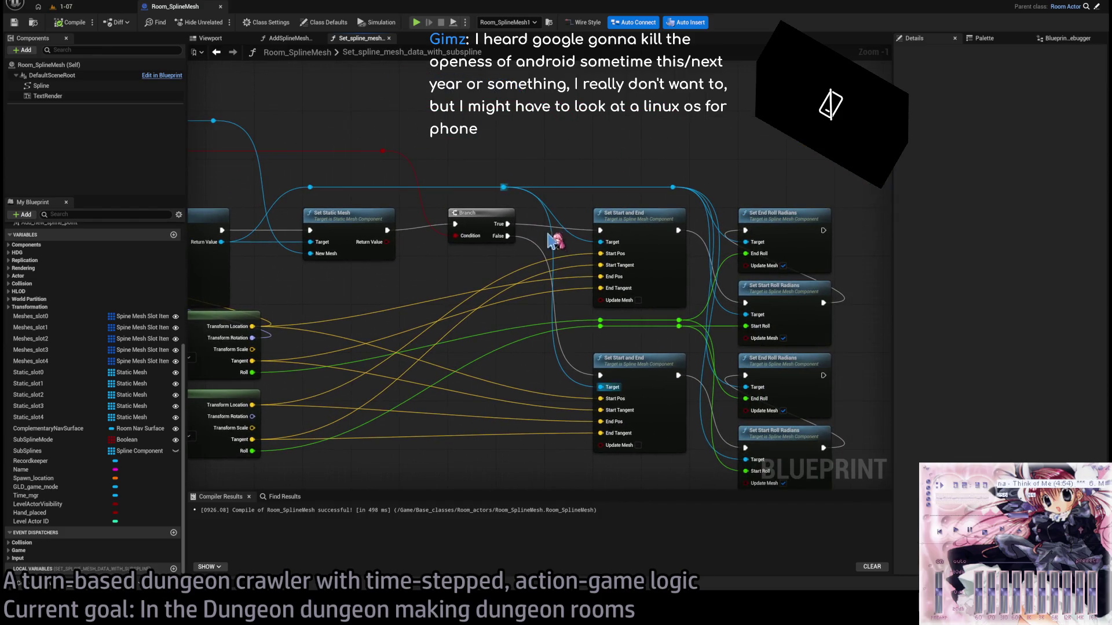
Add a reroute point on the blue wire above Set Static Mesh and Branch, discarding a test wire from it.
{"action": "double_click", "coordinate": [509, 186]}
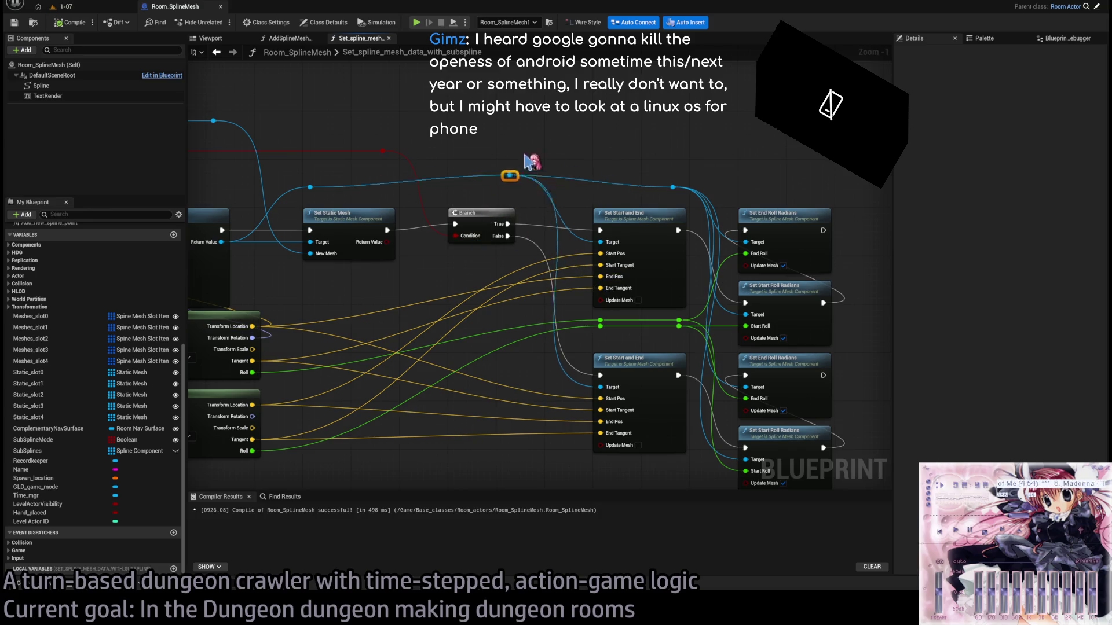
{"action": "left_click_drag", "start_coordinate": [504, 187], "coordinate": [578, 102]}
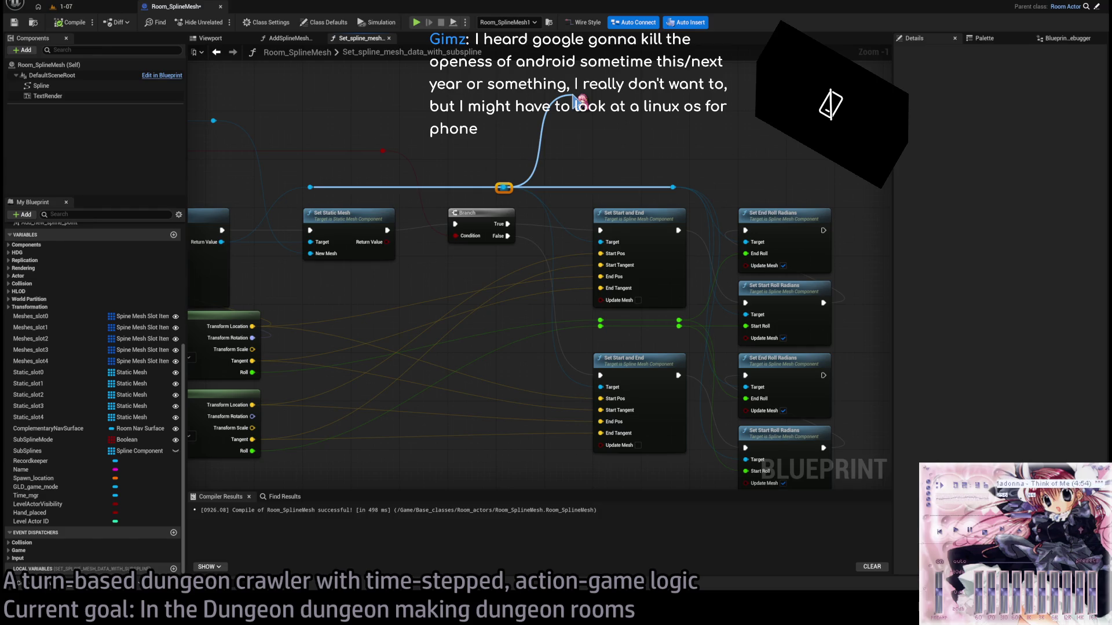
{"action": "left_click_drag", "start_coordinate": [579, 99], "coordinate": [580, 103]}
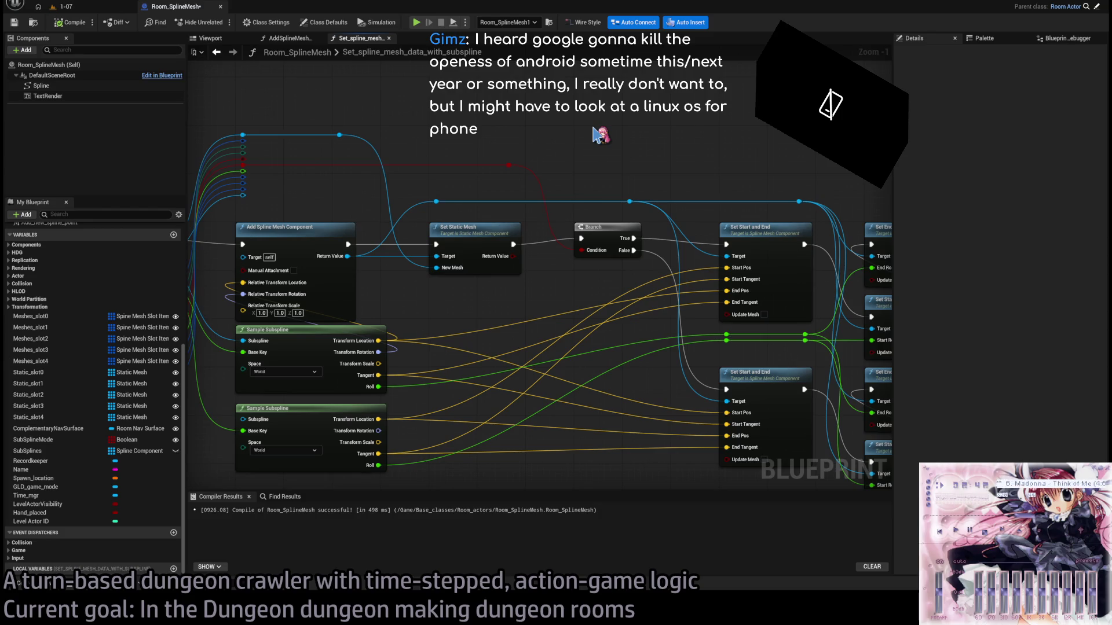
{"action": "mouse_move", "coordinate": [597, 135]}
{"action": "left_mouse_down"}
{"action": "mouse_move", "coordinate": [568, 260]}
{"action": "mouse_move", "coordinate": [578, 241]}
{"action": "mouse_move", "coordinate": [489, 169]}
{"action": "left_mouse_up"}
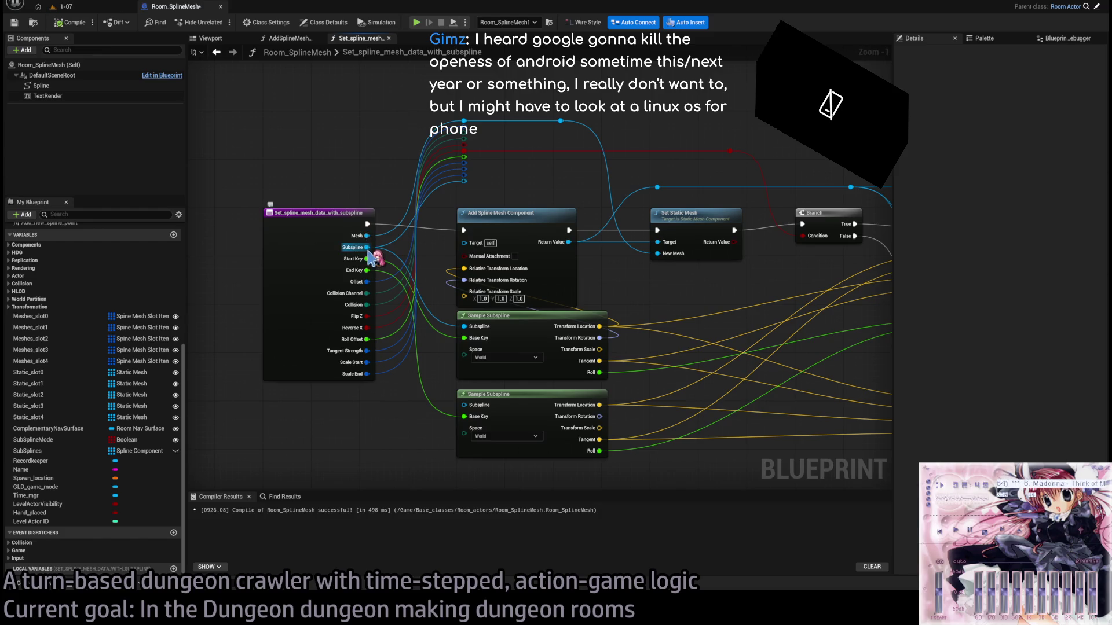
{"action": "left_click_drag", "start_coordinate": [374, 258], "coordinate": [389, 181]}
Switch both Sample Subspline nodes to Local space, then add a Get World Transform from Subspline with its Return Value split.
{"action": "left_click", "coordinate": [518, 282]}
{"action": "left_click", "coordinate": [518, 302]}
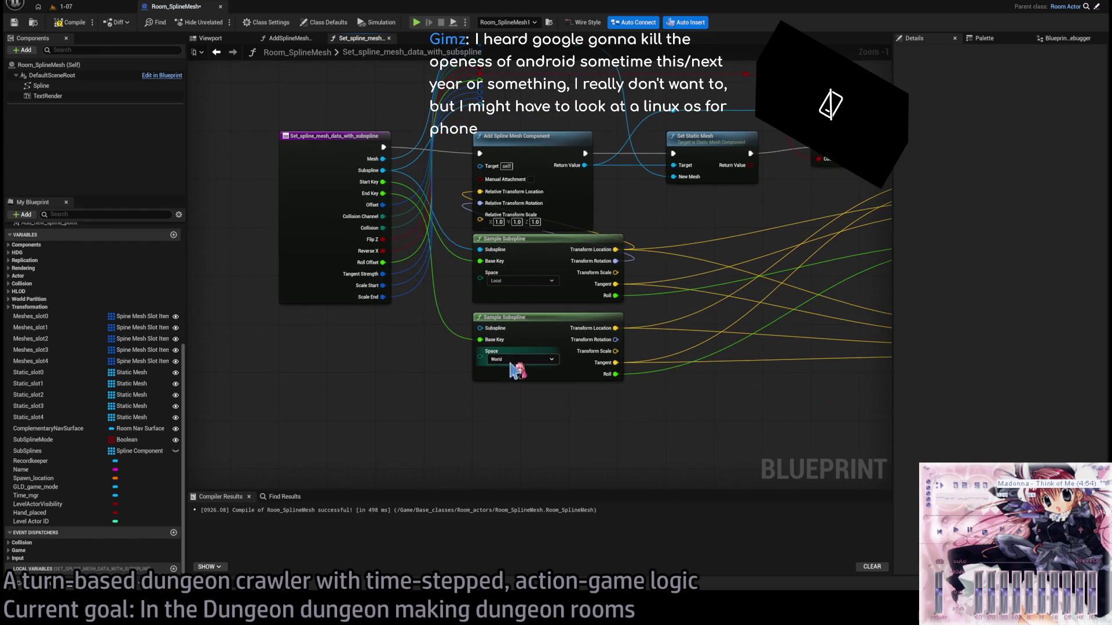
{"action": "mouse_move", "coordinate": [384, 171]}
{"action": "left_mouse_down"}
{"action": "mouse_move", "coordinate": [424, 422]}
{"action": "mouse_move", "coordinate": [438, 443]}
{"action": "mouse_move", "coordinate": [471, 437]}
{"action": "left_mouse_up"}
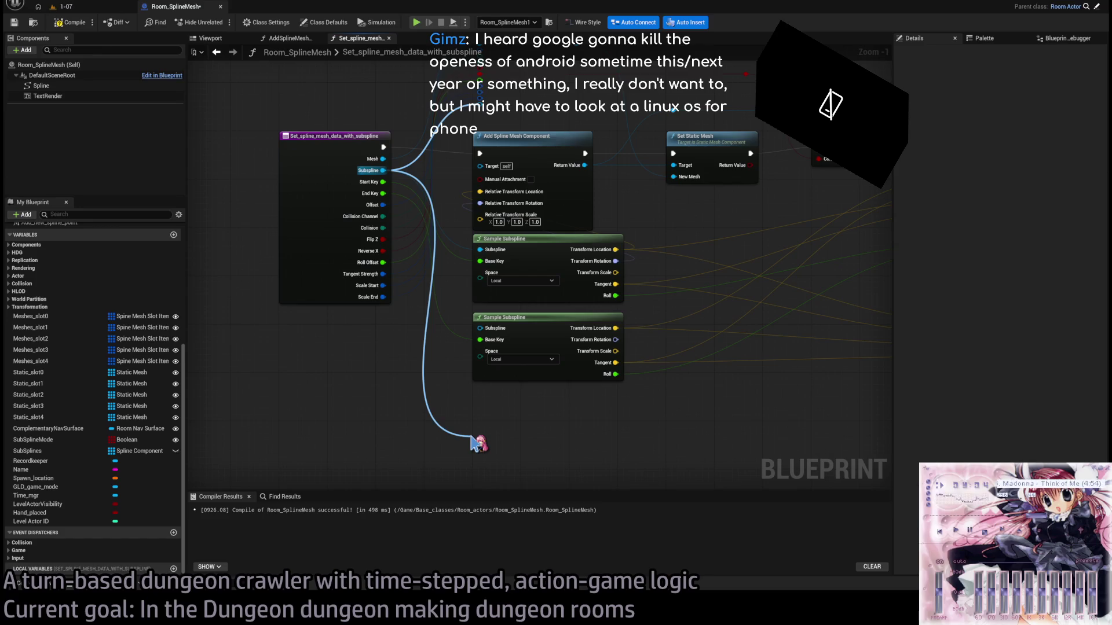
{"action": "left_click_drag", "start_coordinate": [470, 437], "coordinate": [563, 336]}
{"action": "left_click", "coordinate": [524, 360]}
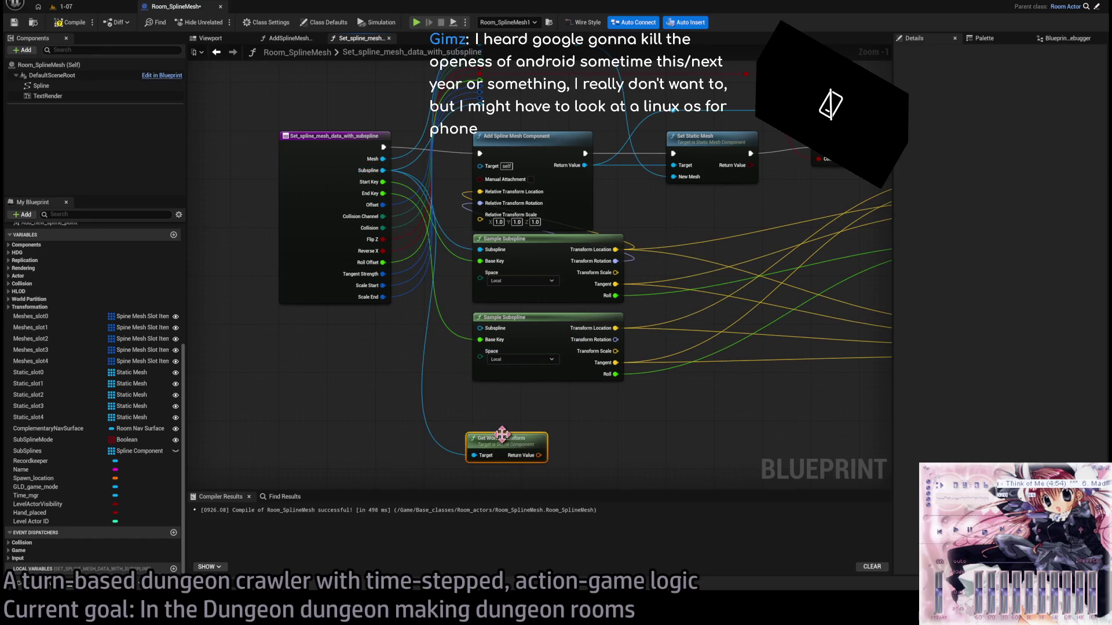
{"action": "right_click", "coordinate": [550, 443]}
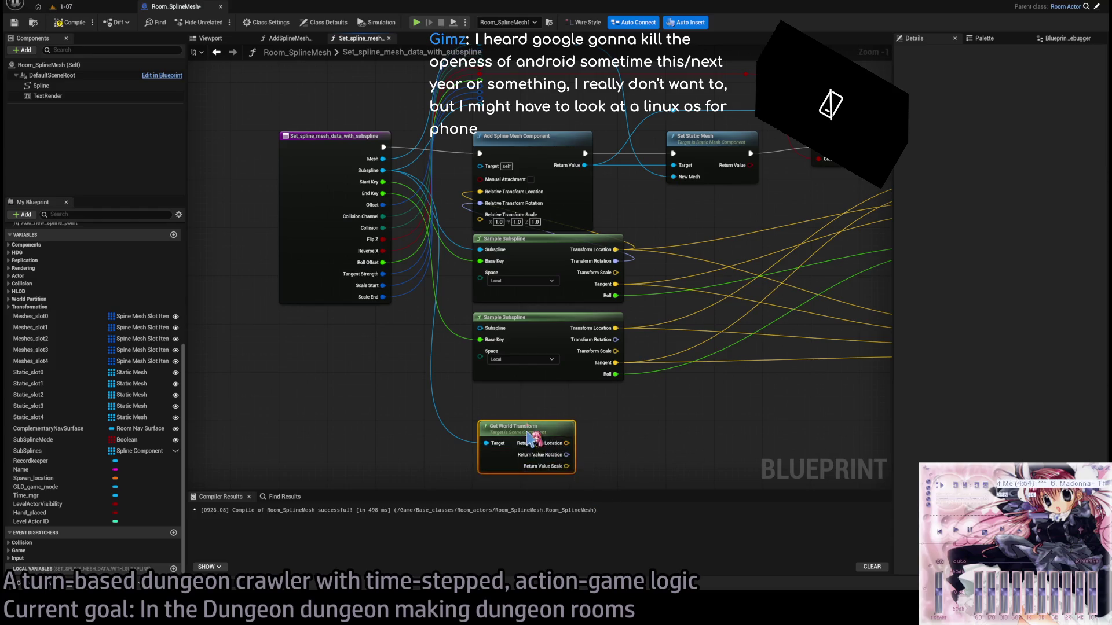
{"action": "left_click", "coordinate": [573, 457]}
{"action": "mouse_move", "coordinate": [560, 443]}
{"action": "left_mouse_down"}
{"action": "mouse_move", "coordinate": [481, 184]}
{"action": "mouse_move", "coordinate": [522, 348]}
{"action": "mouse_move", "coordinate": [480, 203]}
{"action": "left_mouse_up"}
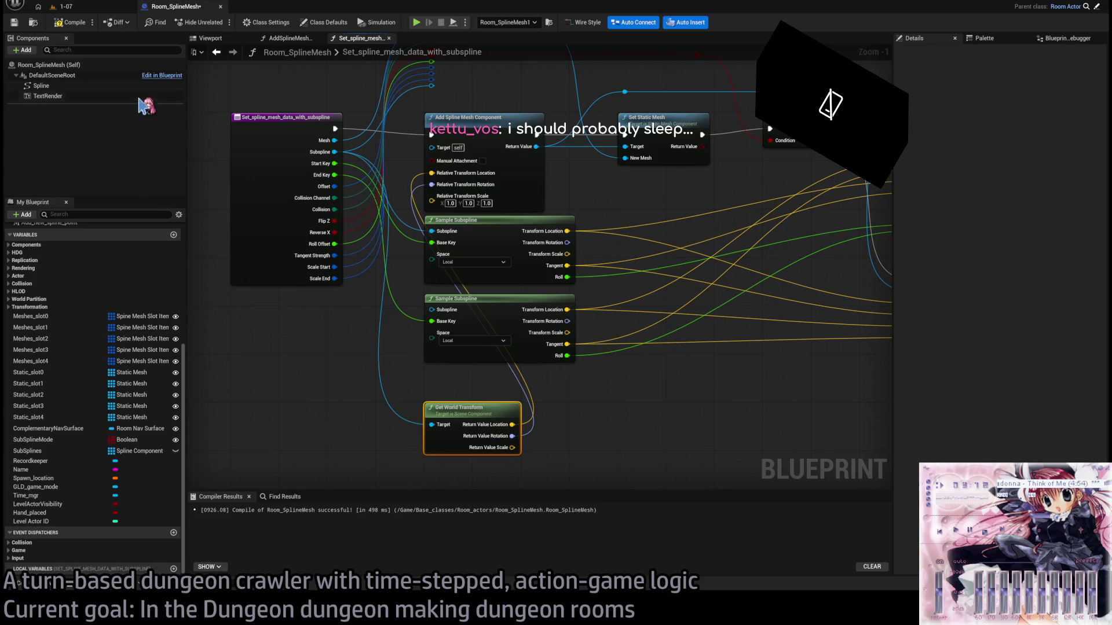
Inspect the curved floor and railing from the side in level 1-07, then nudge Get World Transform upward in the graph.
{"action": "left_click", "coordinate": [112, 13]}
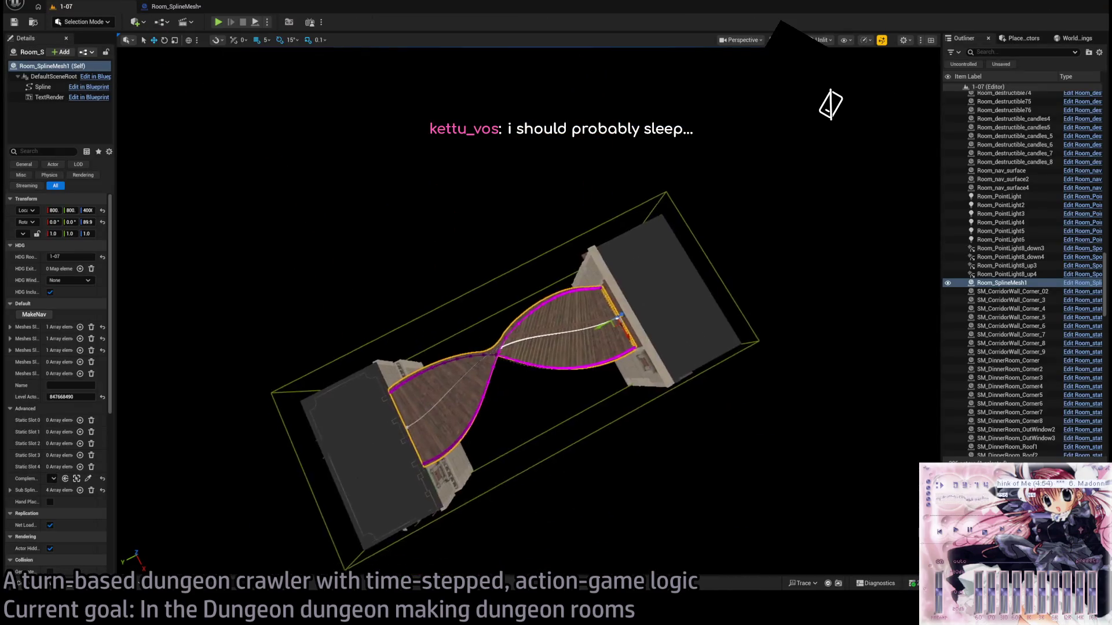
{"action": "scroll", "coordinate": [528, 311], "scroll_direction": "up", "scroll_amount": 10}
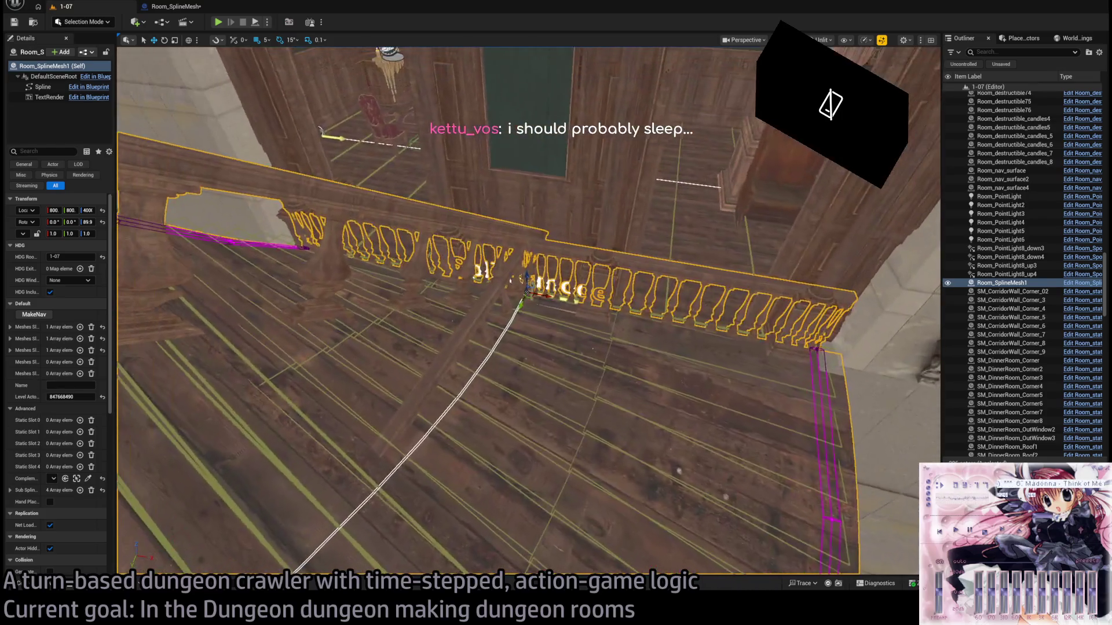
{"action": "left_click_drag", "start_coordinate": [529, 311], "coordinate": [554, 303]}
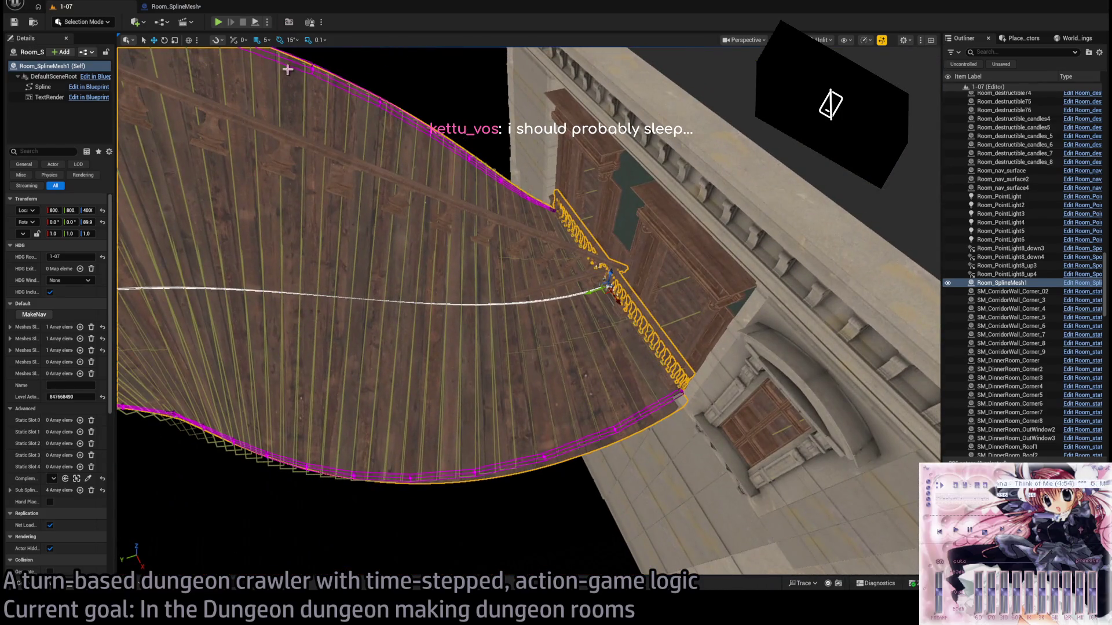
{"action": "left_click", "coordinate": [176, 7]}
{"action": "left_click_drag", "start_coordinate": [467, 401], "coordinate": [463, 380]}
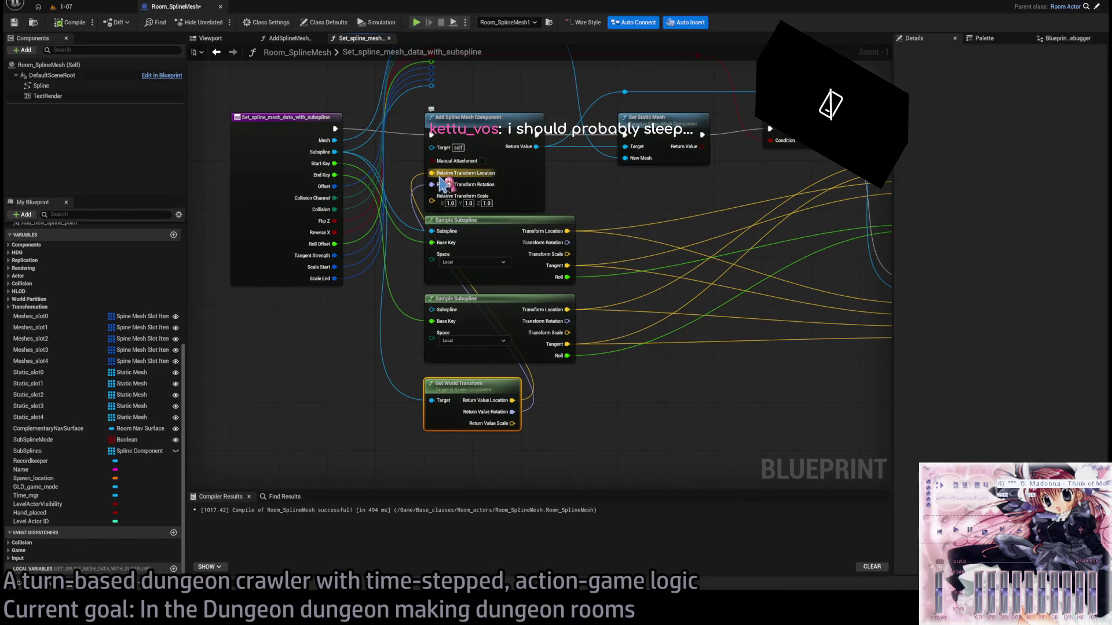
{"action": "left_click", "coordinate": [484, 183]}
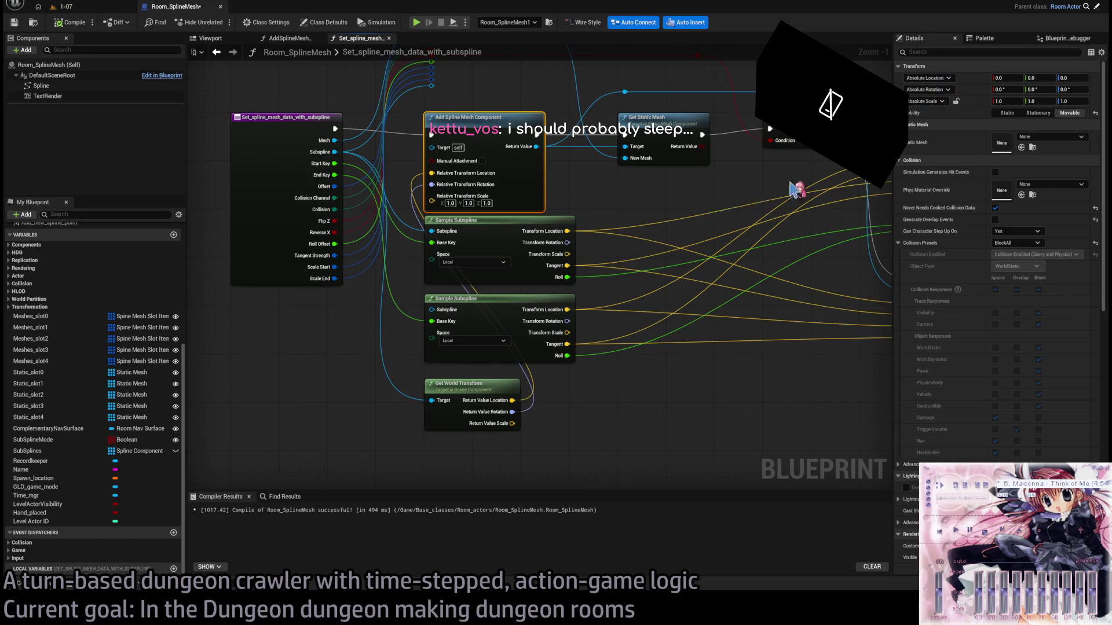
{"action": "left_click_drag", "start_coordinate": [467, 383], "coordinate": [466, 377]}
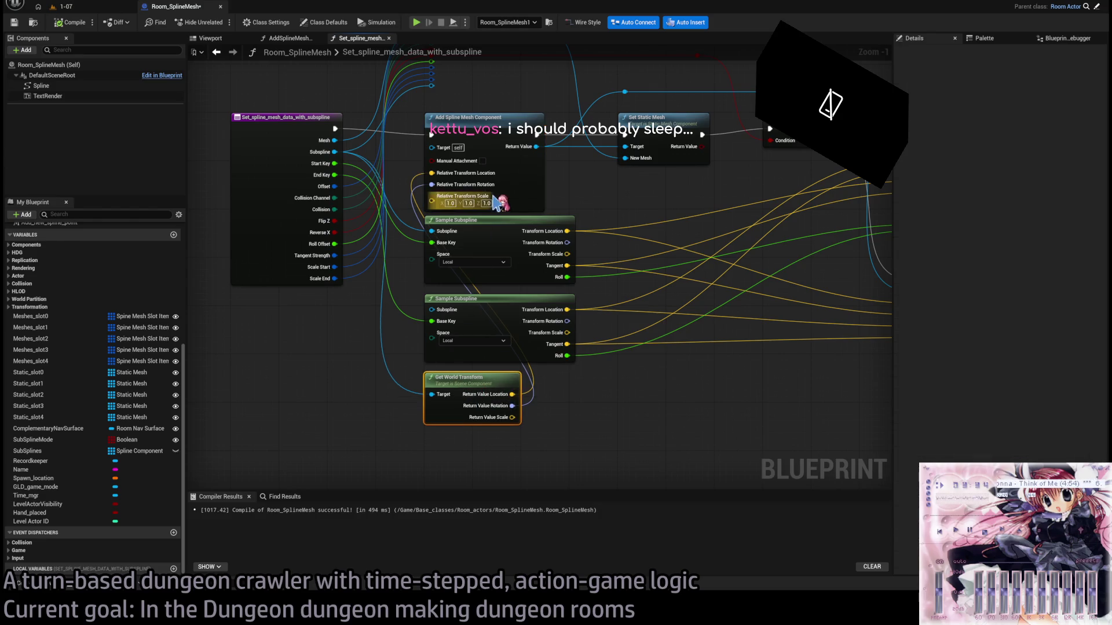
{"action": "scroll", "coordinate": [514, 193], "scroll_direction": "right", "scroll_amount": 5}
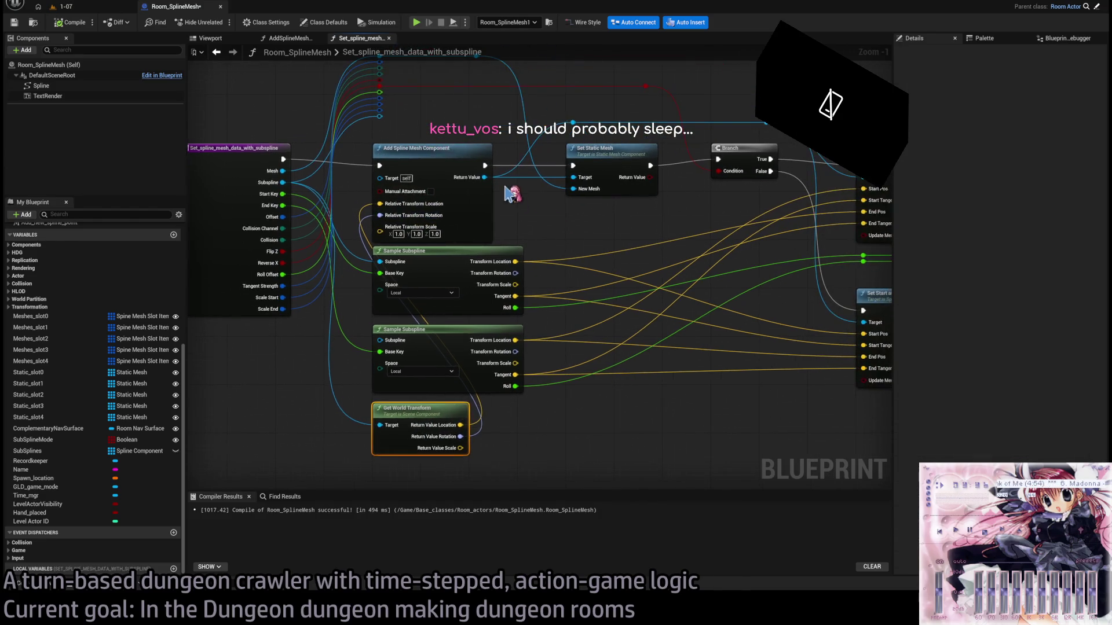
{"action": "scroll", "coordinate": [608, 220], "scroll_direction": "left", "scroll_amount": 5}
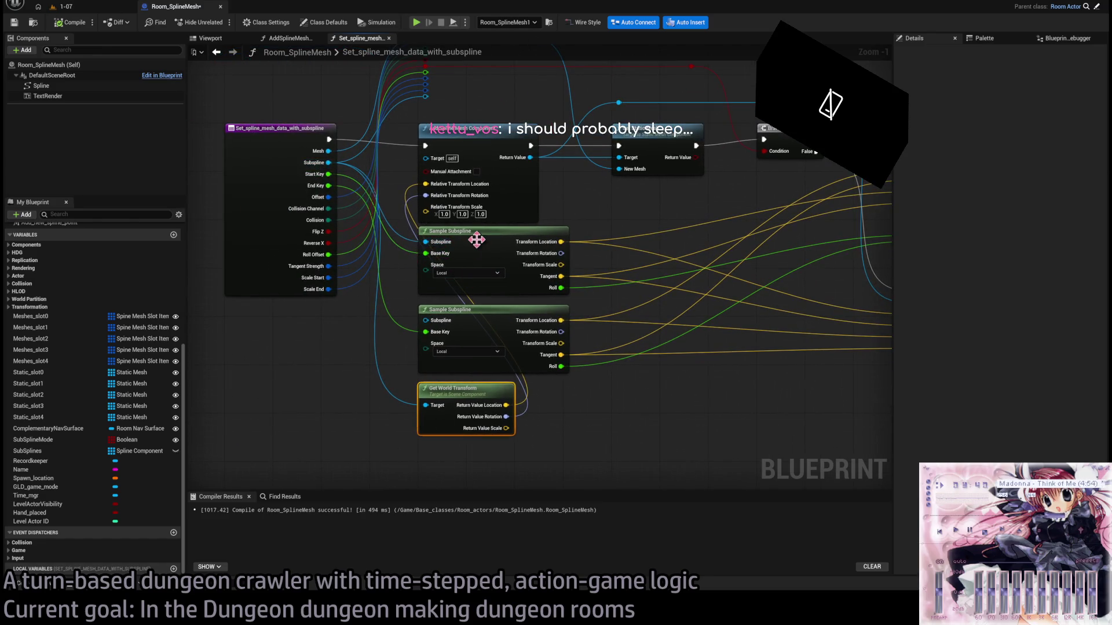
{"action": "scroll", "coordinate": [504, 255], "scroll_direction": "right", "scroll_amount": 2}
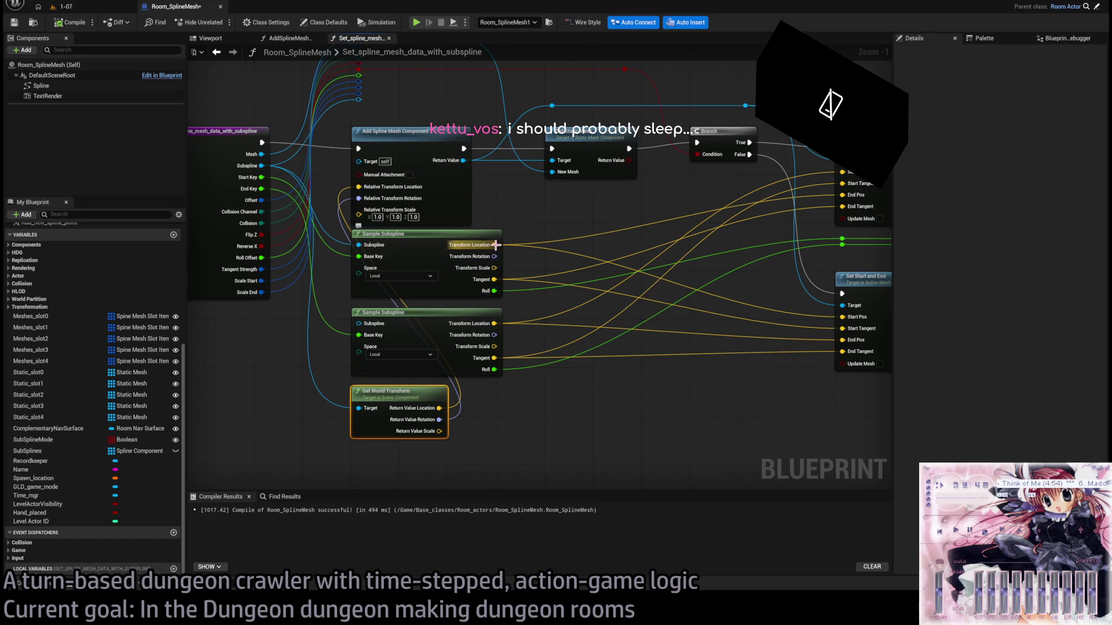
{"action": "scroll", "coordinate": [521, 260], "scroll_direction": "right", "scroll_amount": 2}
{"action": "left_click", "coordinate": [810, 191]}
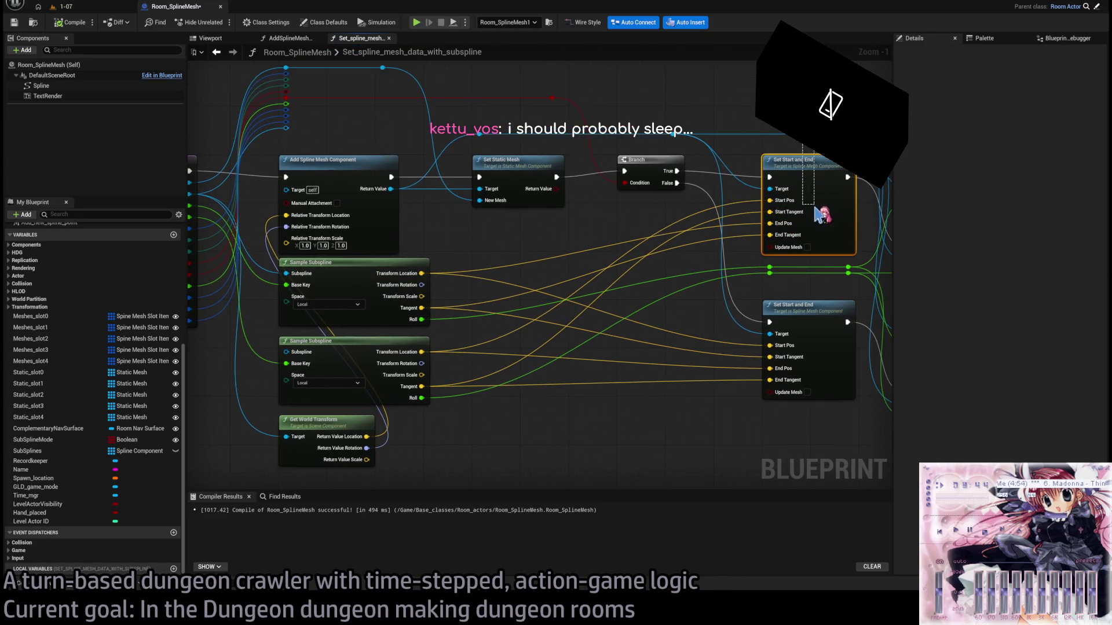
{"action": "left_click", "coordinate": [572, 219]}
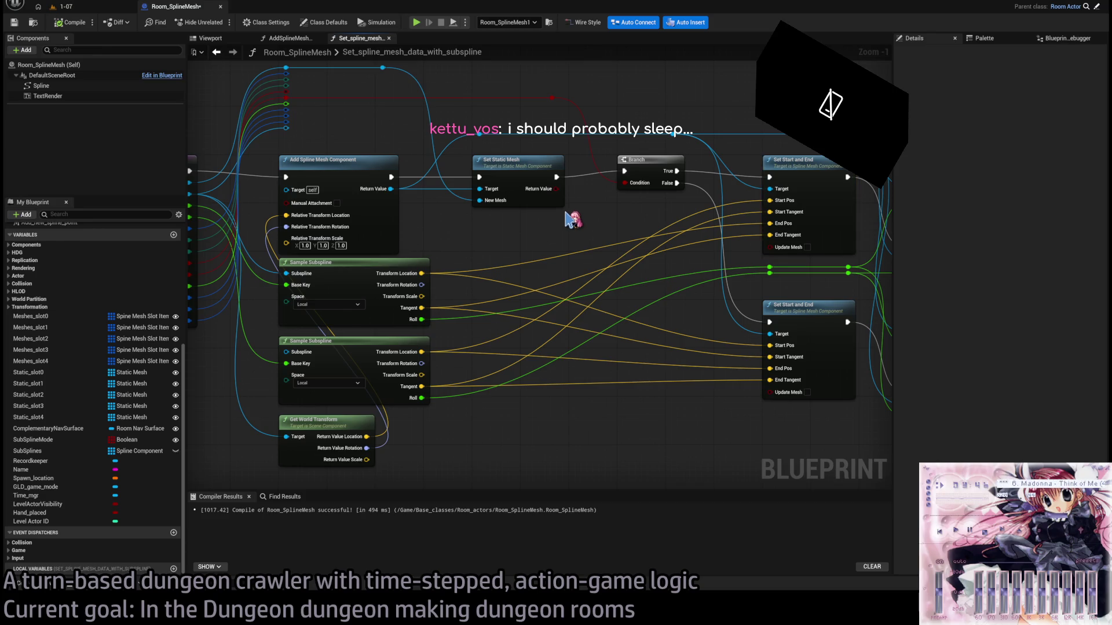
{"action": "left_click", "coordinate": [87, 8]}
{"action": "left_click_drag", "start_coordinate": [422, 207], "coordinate": [272, 165]}
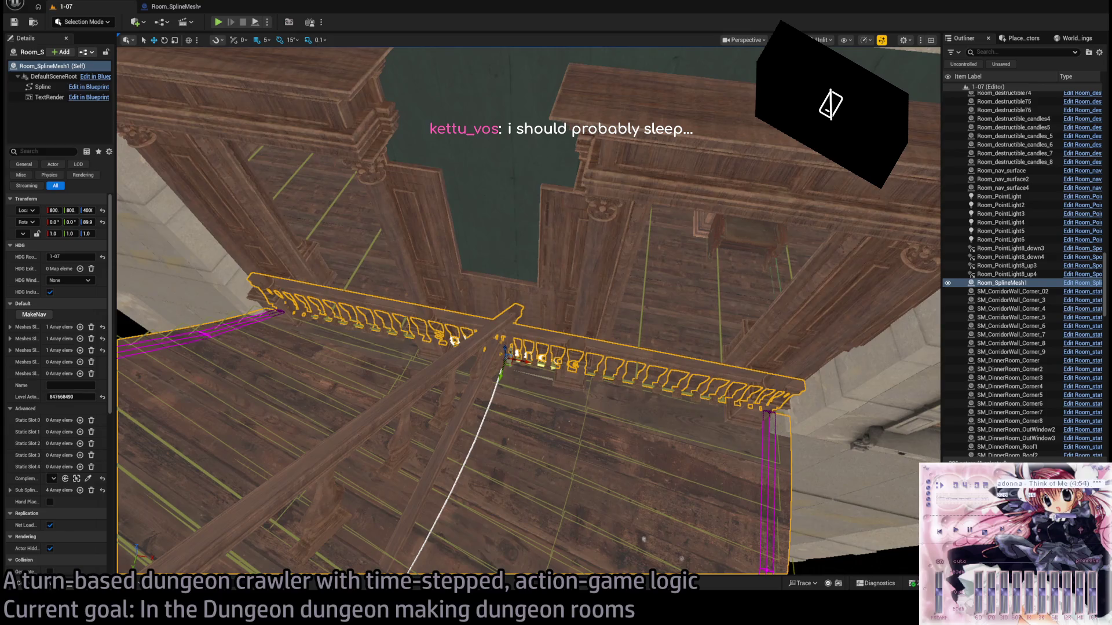
{"action": "left_click", "coordinate": [174, 8]}
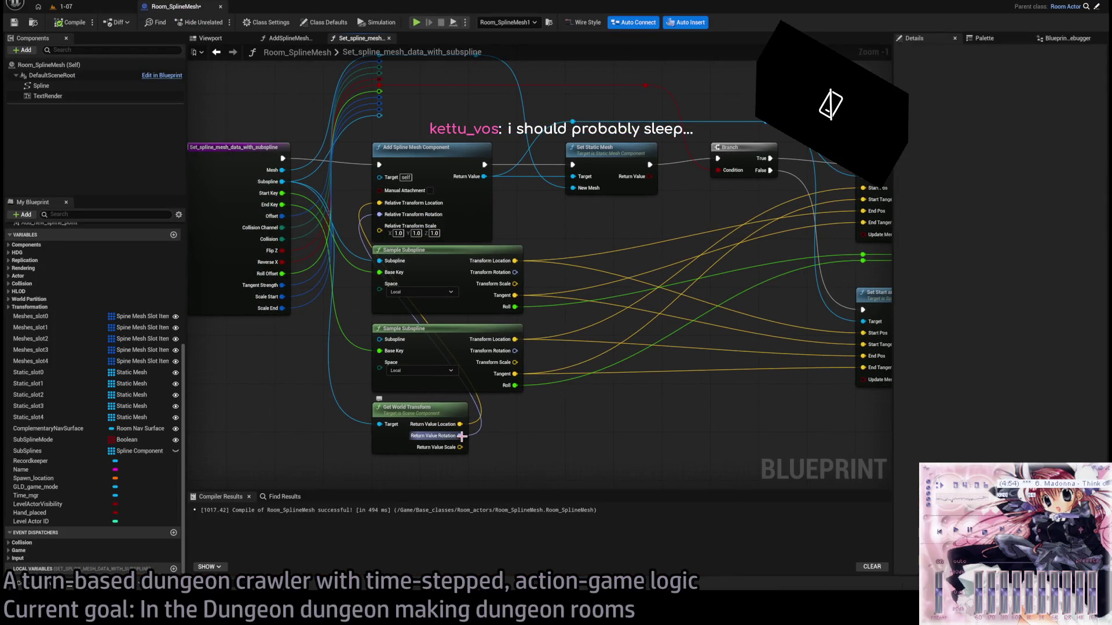
Break the Relative Transform Location and Rotation links and set both Sample Subspline nodes to World space.
{"action": "left_click_drag", "start_coordinate": [434, 184], "coordinate": [415, 188]}
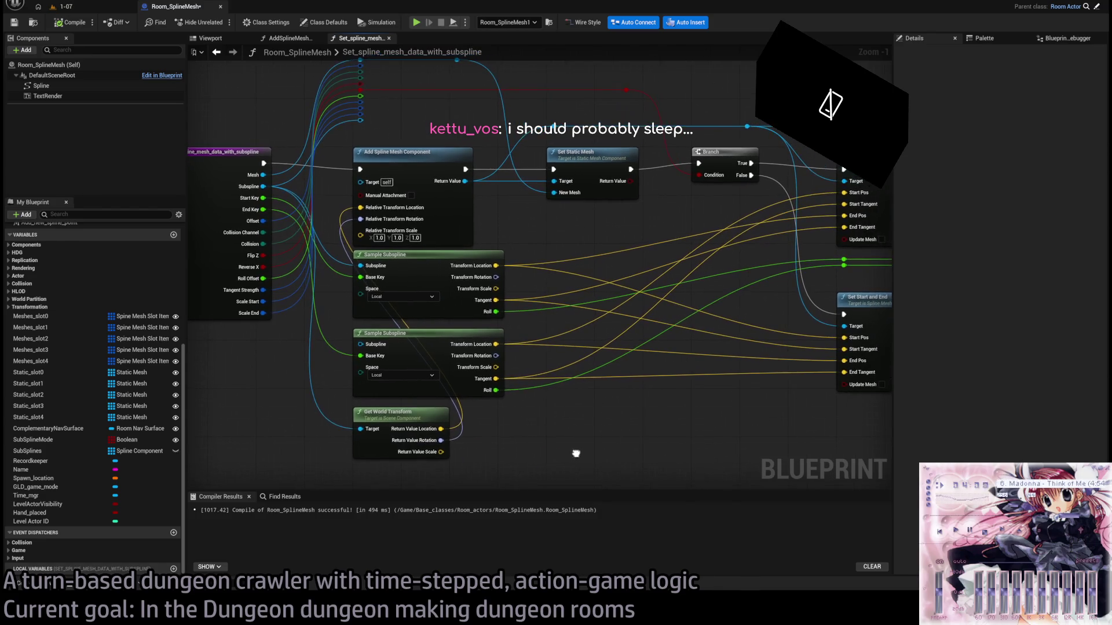
{"action": "left_click", "coordinate": [360, 208], "text": "alt"}
{"action": "left_click", "coordinate": [360, 218], "text": "alt"}
{"action": "left_click_drag", "start_coordinate": [545, 439], "coordinate": [540, 365]}
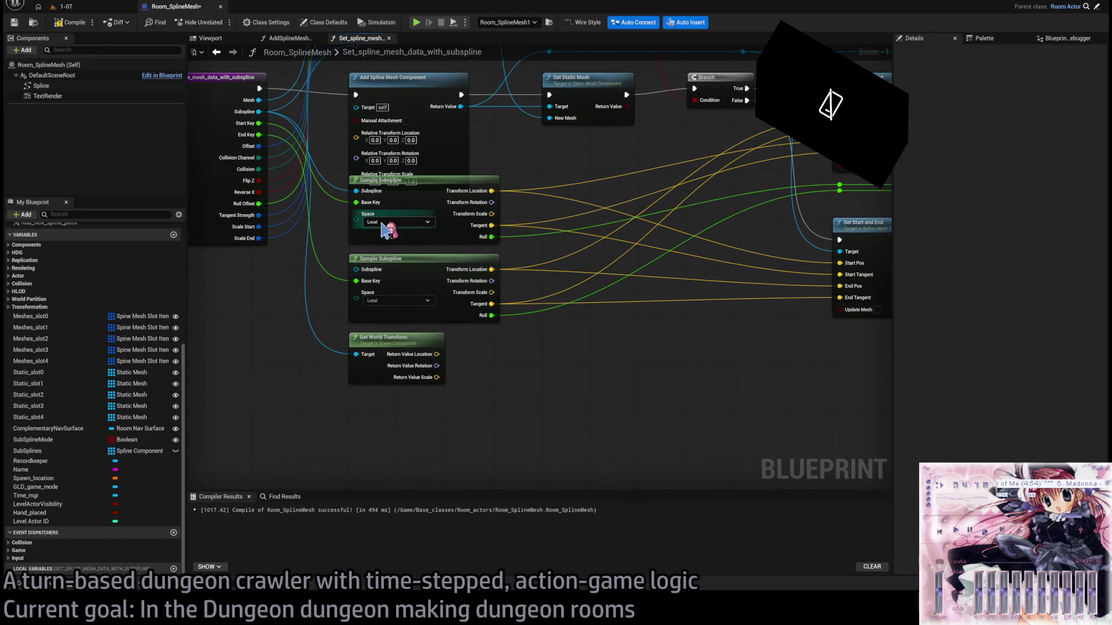
{"action": "left_click", "coordinate": [398, 300]}
{"action": "left_click", "coordinate": [385, 312]}
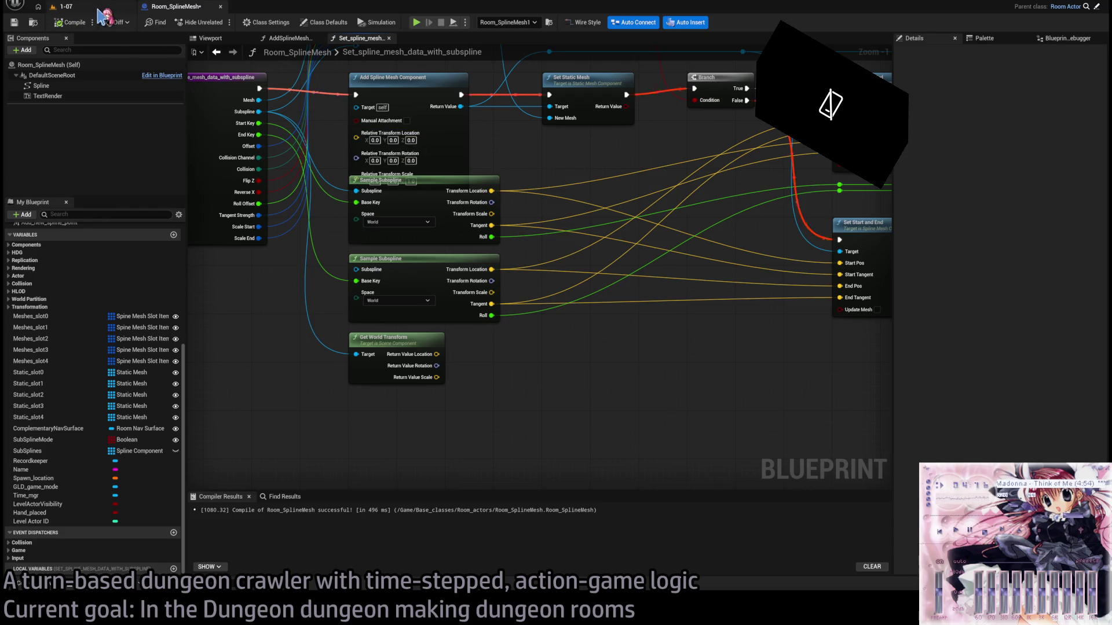
Check the floor from a tilted view in level 1-07, then return to the Room_SplineMesh graph.
{"action": "left_click", "coordinate": [65, 7]}
{"action": "mouse_move", "coordinate": [463, 289]}
{"action": "left_mouse_down"}
{"action": "mouse_move", "coordinate": [405, 278]}
{"action": "mouse_move", "coordinate": [400, 243]}
{"action": "mouse_move", "coordinate": [412, 272]}
{"action": "mouse_move", "coordinate": [403, 303]}
{"action": "mouse_move", "coordinate": [417, 272]}
{"action": "left_mouse_up"}
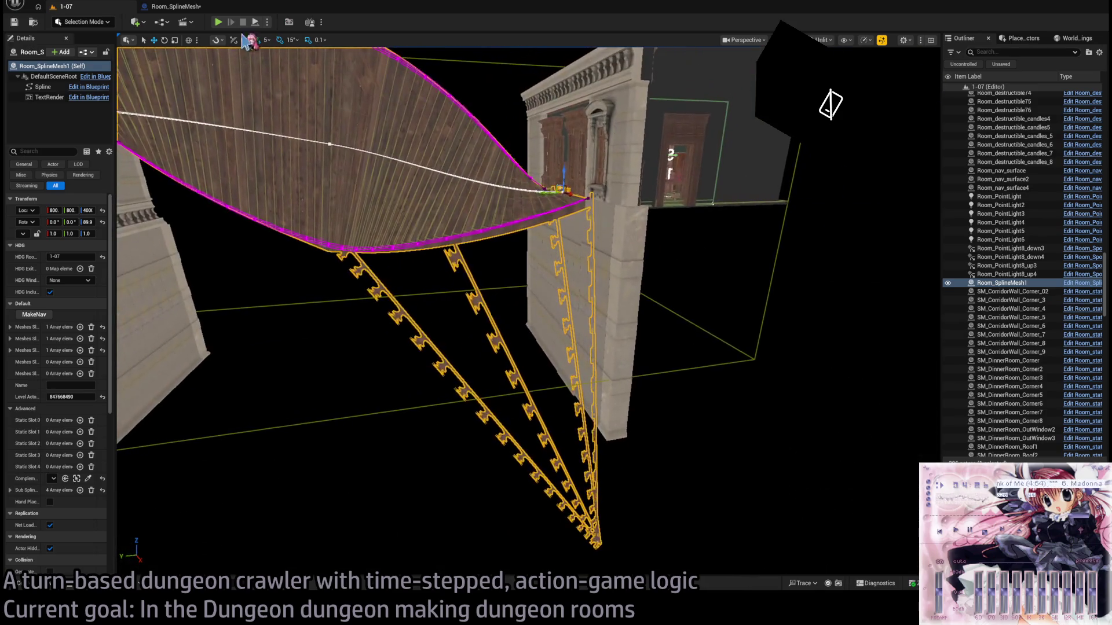
{"action": "left_click", "coordinate": [188, 8]}
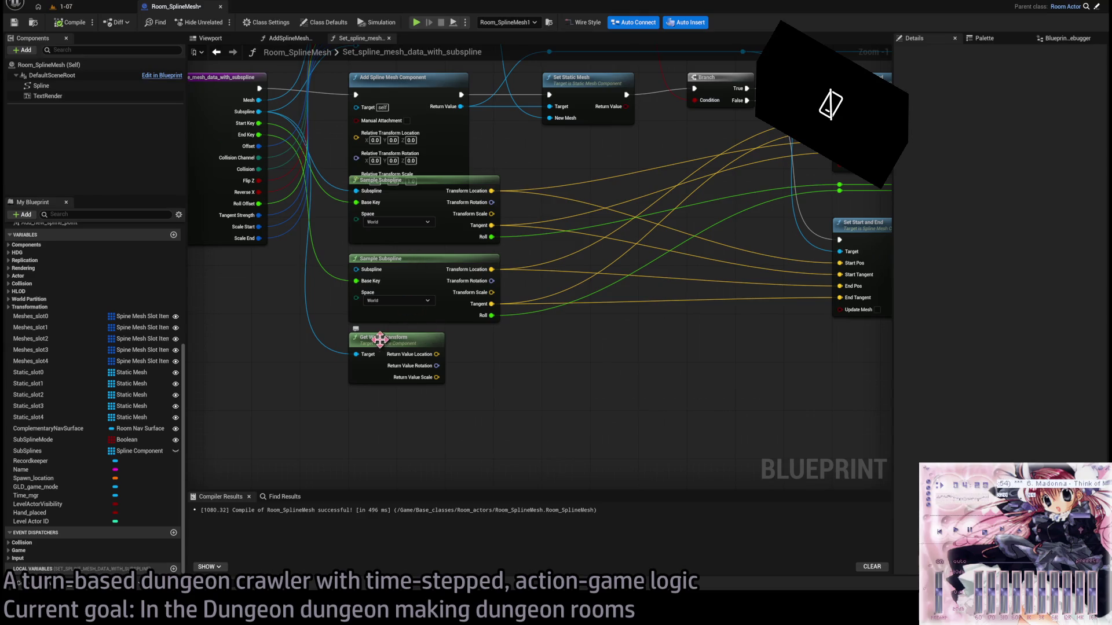
{"action": "key", "text": "alt+Tab"}
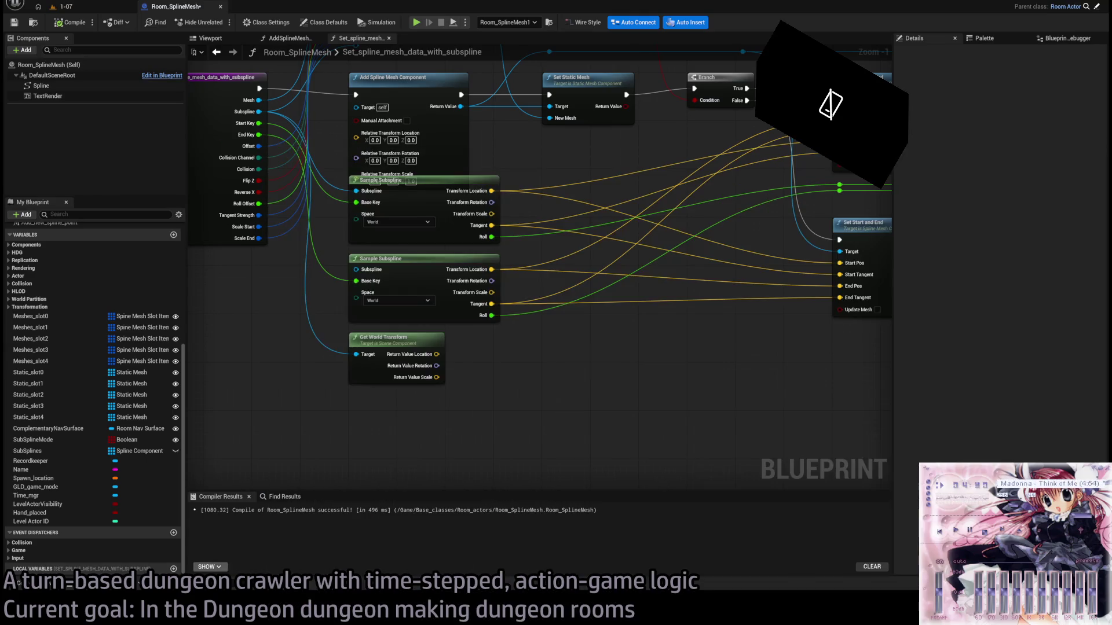
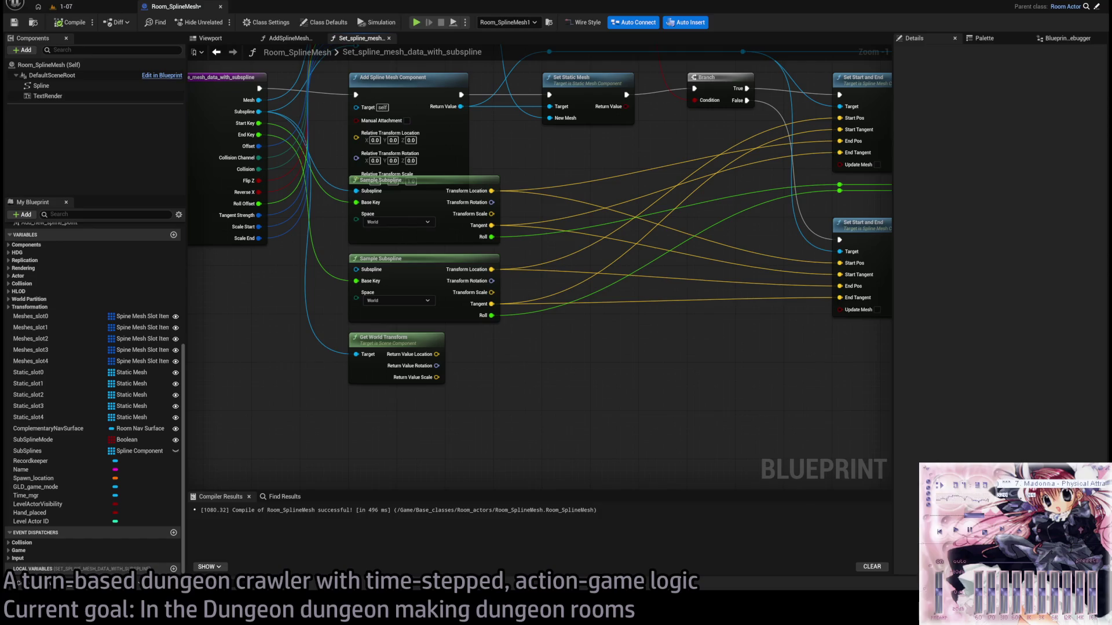
Search Google for 'graphene OS' in a new Chrome tab.
{"action": "key", "text": "ctrl+t"}
{"action": "type", "text": "graphene OS"}
{"action": "key", "text": "Return"}
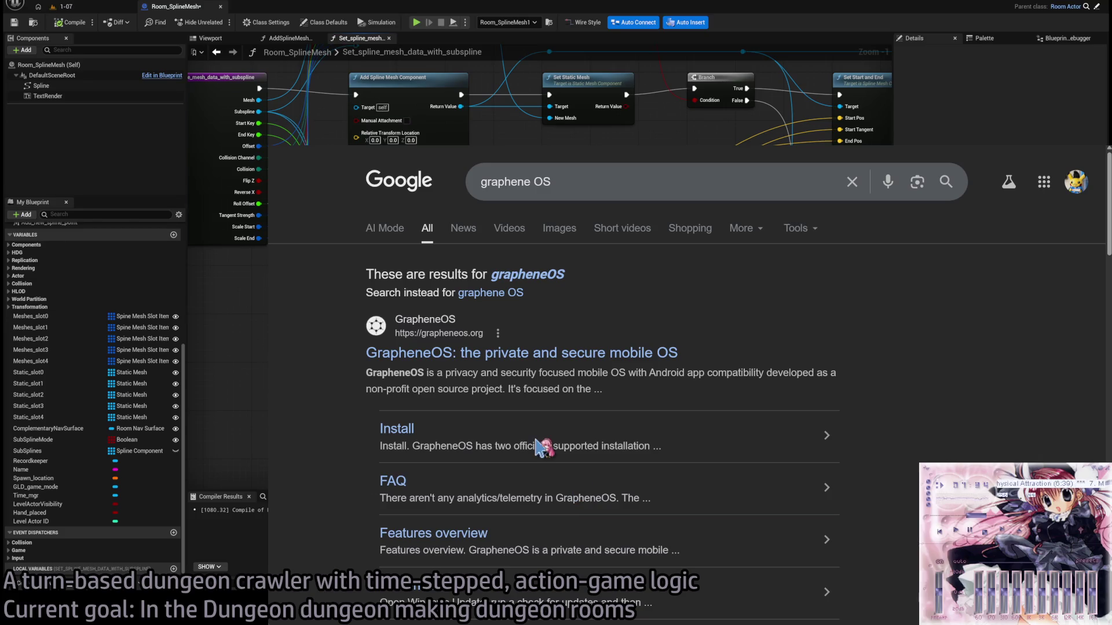
{"action": "left_click", "coordinate": [586, 360]}
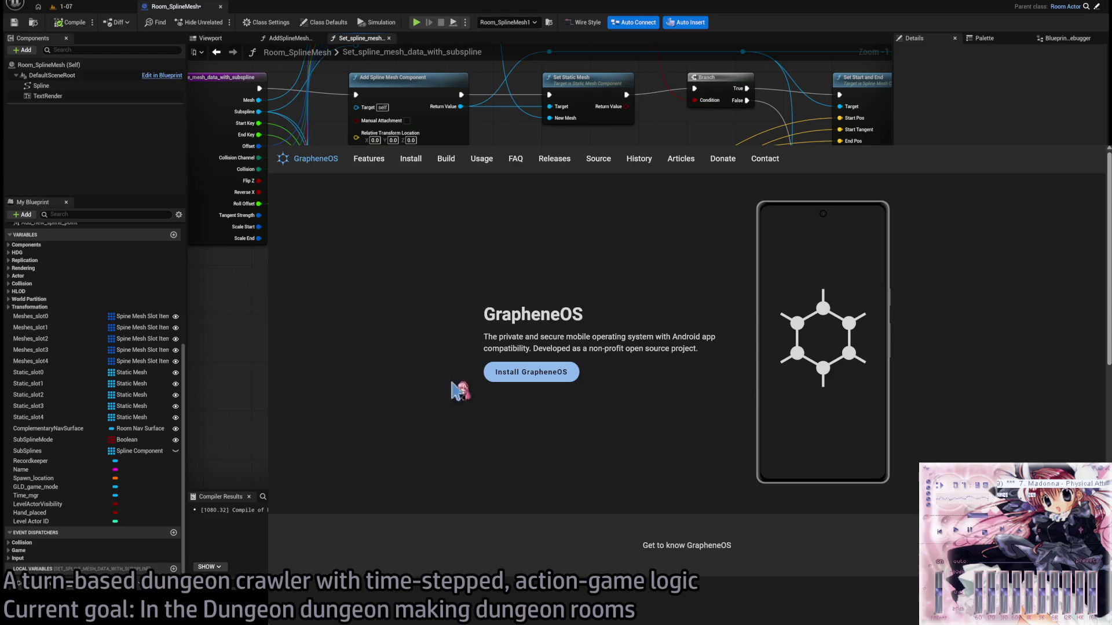
{"action": "scroll", "coordinate": [666, 330], "scroll_direction": "down", "scroll_amount": 2}
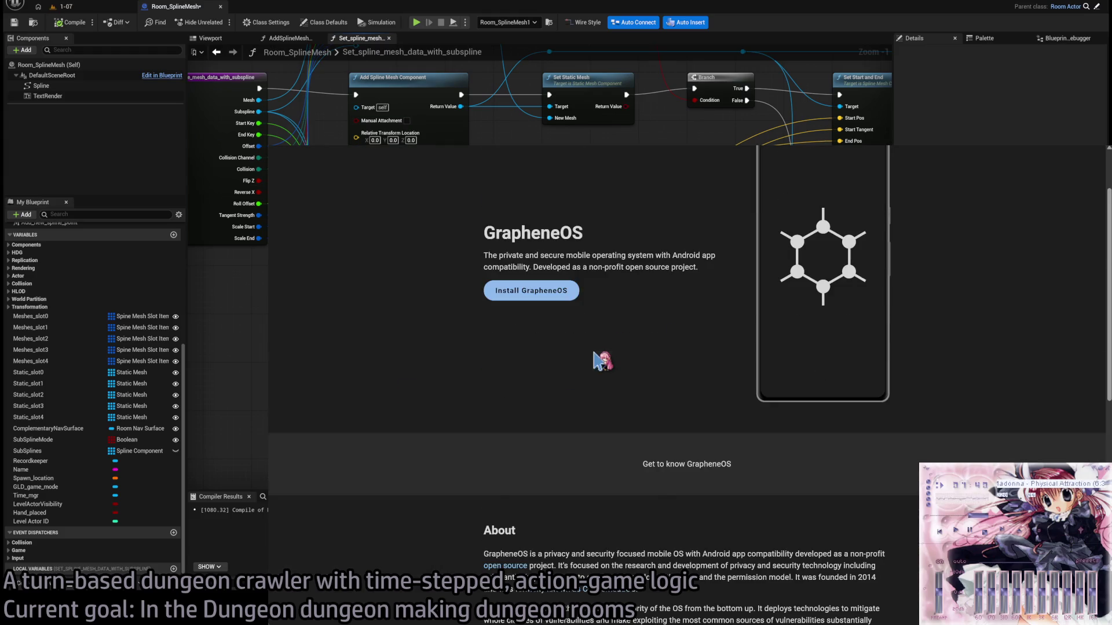
{"action": "scroll", "coordinate": [596, 360], "scroll_direction": "down", "scroll_amount": 3}
{"action": "scroll", "coordinate": [600, 419], "scroll_direction": "down", "scroll_amount": 3}
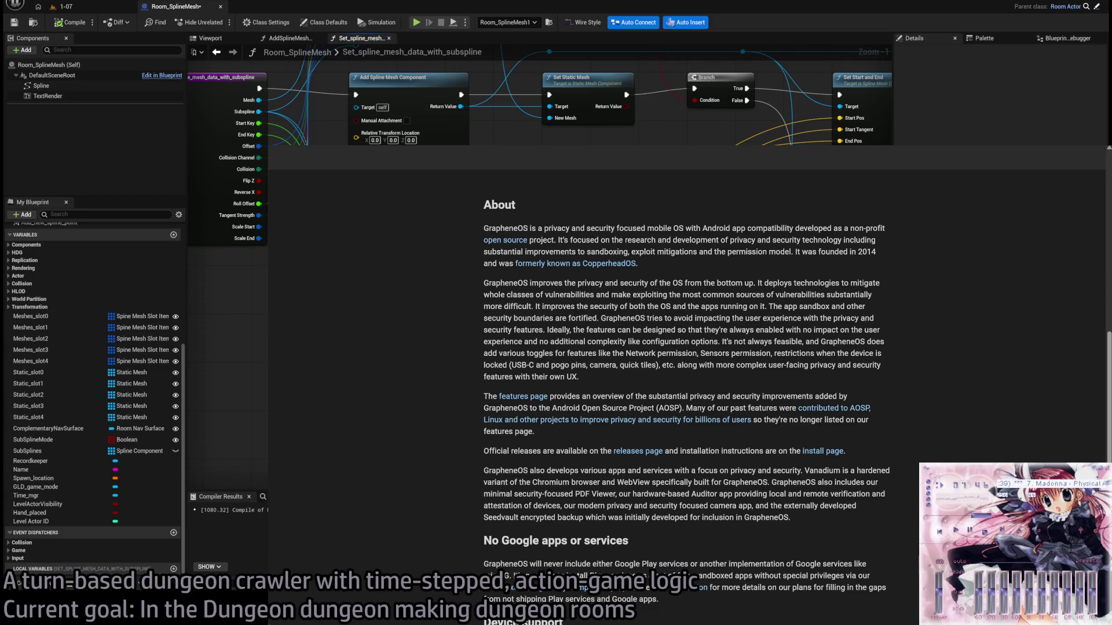
{"action": "scroll", "coordinate": [588, 437], "scroll_direction": "up", "scroll_amount": 10}
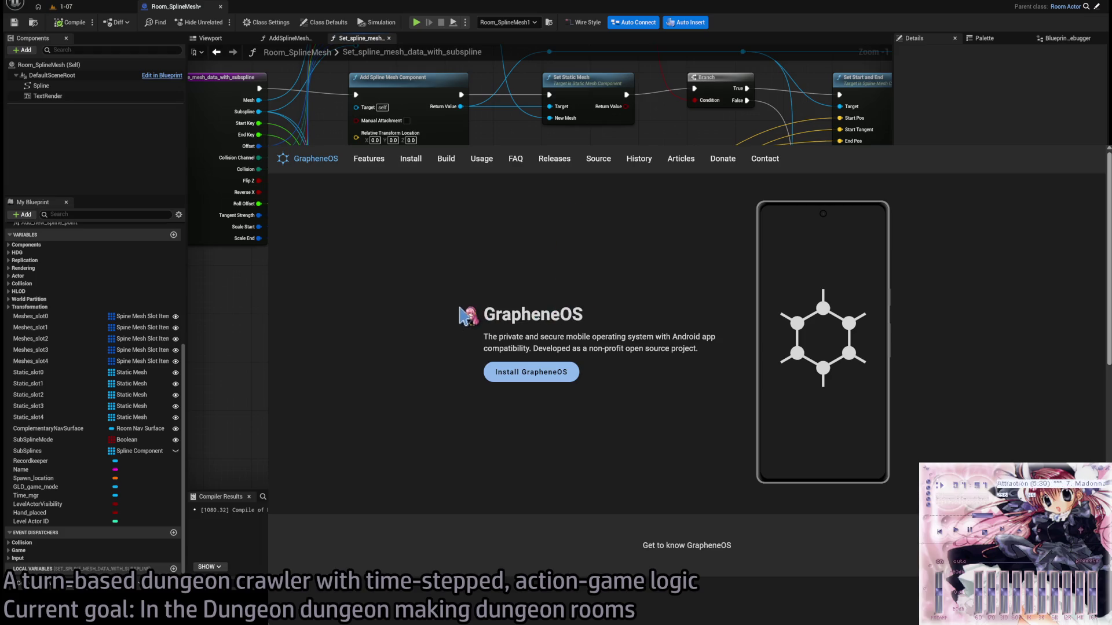
{"action": "left_click_drag", "start_coordinate": [464, 314], "coordinate": [606, 397]}
{"action": "left_click", "coordinate": [608, 399]}
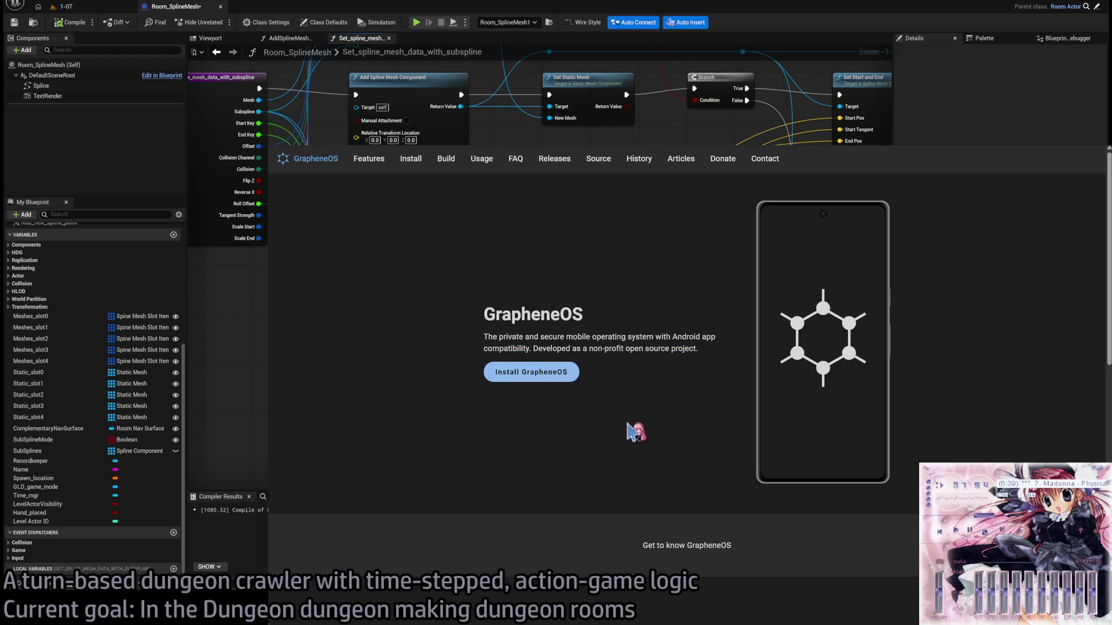
{"action": "scroll", "coordinate": [623, 394], "scroll_direction": "down", "scroll_amount": 10}
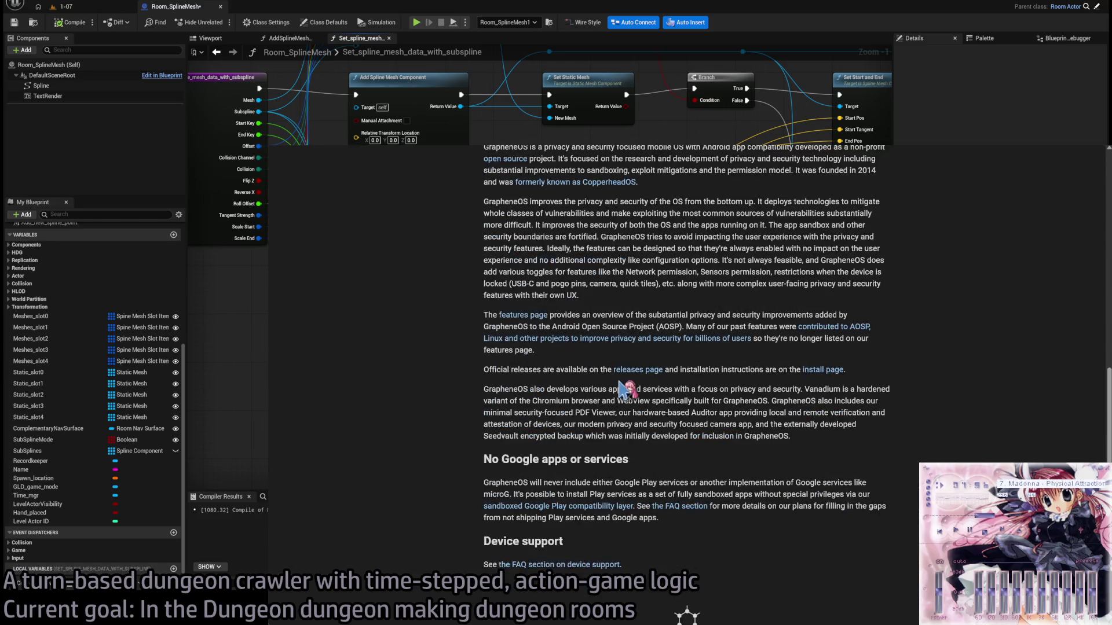
{"action": "scroll", "coordinate": [622, 388], "scroll_direction": "down", "scroll_amount": 3}
{"action": "scroll", "coordinate": [623, 388], "scroll_direction": "up", "scroll_amount": 15}
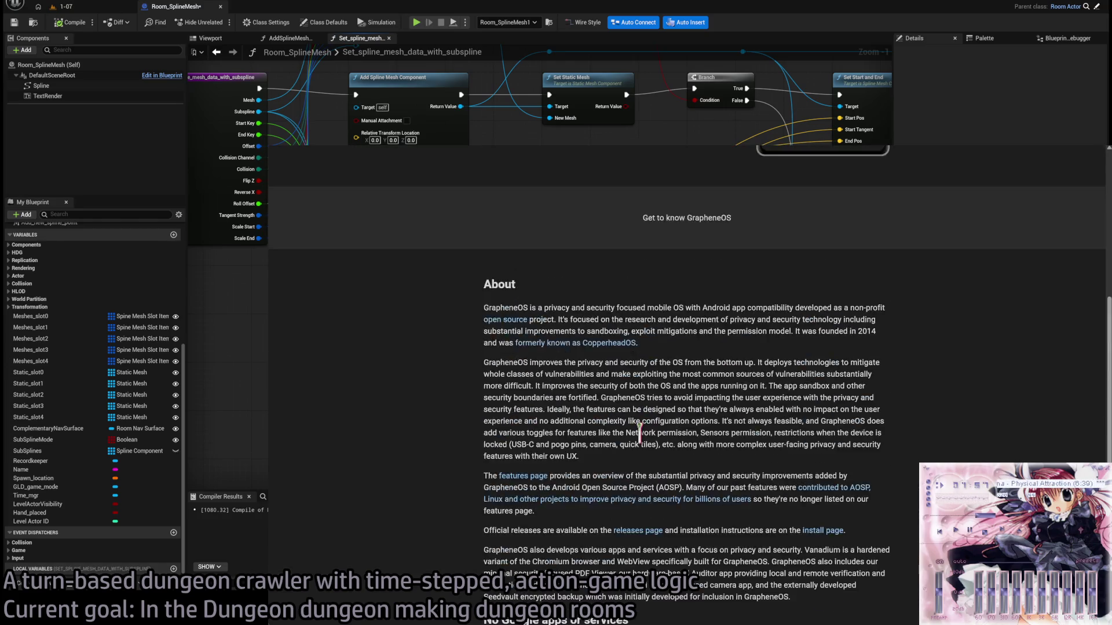
{"action": "key", "text": "alt+Left"}
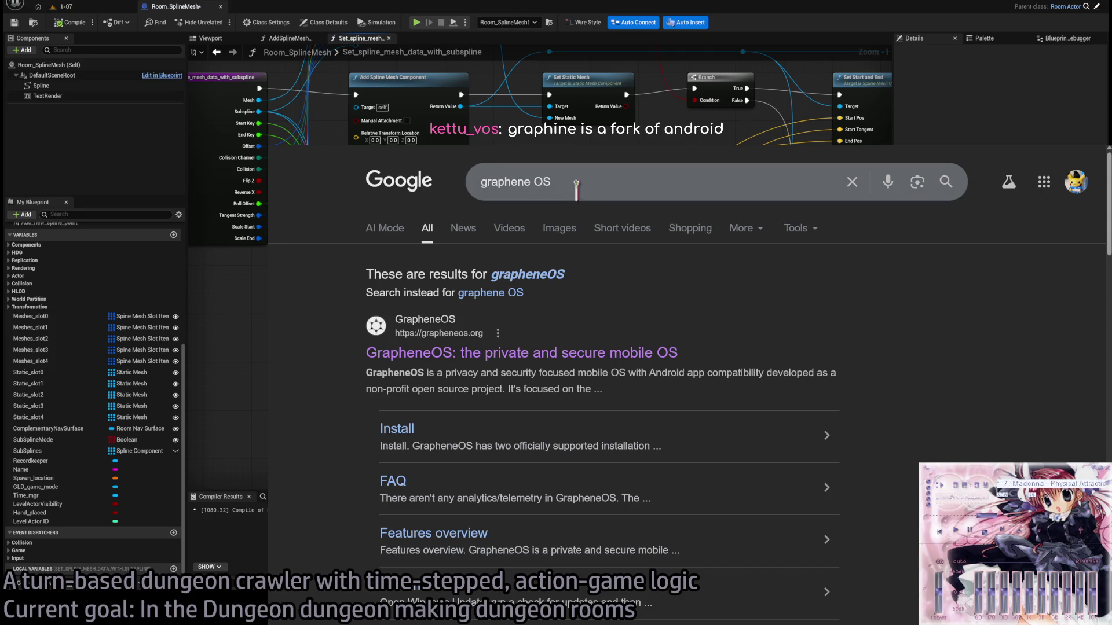
Search 'How does GrapheneOS differ from a LineageOS install without GApps?'.
{"action": "left_click_drag", "start_coordinate": [551, 181], "coordinate": [322, 197]}
{"action": "type", "text": "H"}
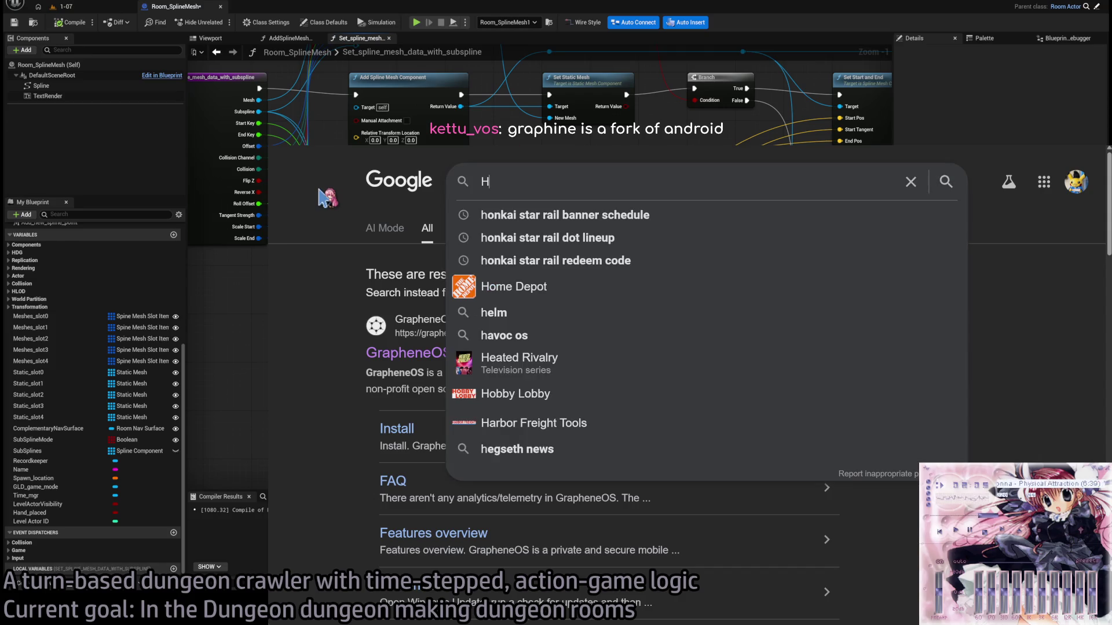
{"action": "type", "text": "ow does GrapheneOS "}
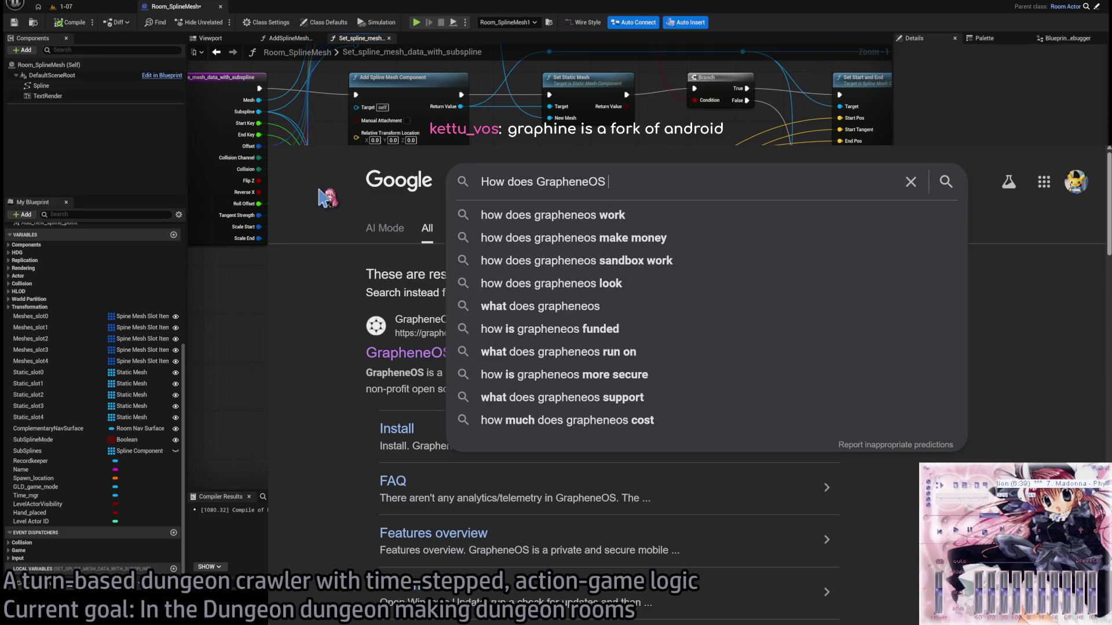
{"action": "type", "text": "differ from Lin"}
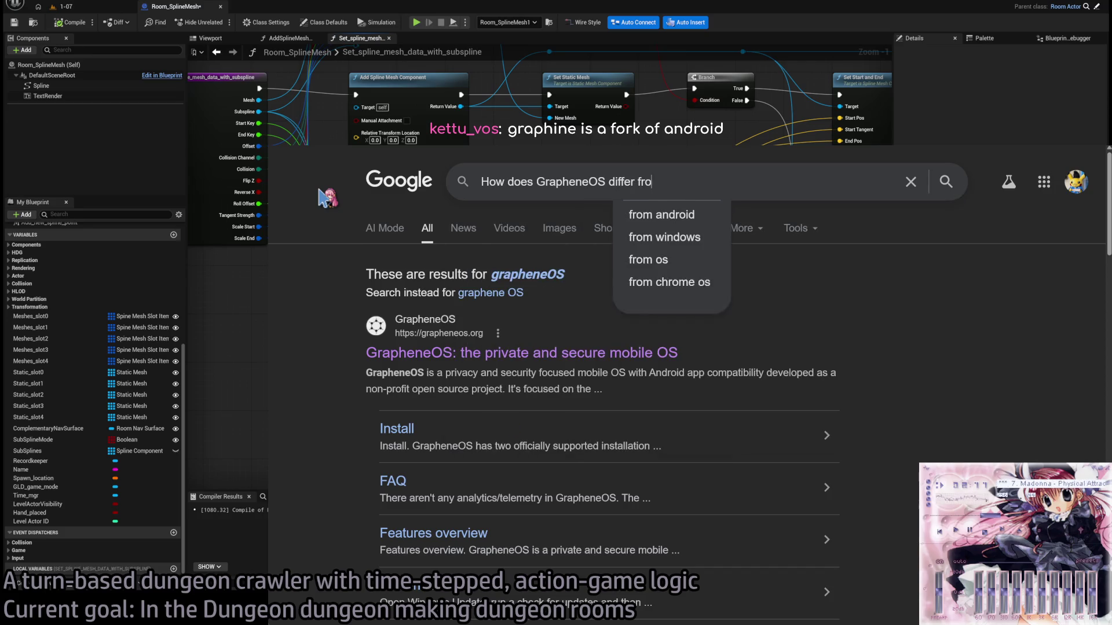
{"action": "key", "text": "BackSpace"}
{"action": "key", "text": "BackSpace"}
{"action": "key", "text": "BackSpace"}
{"action": "type", "text": "a Li"}
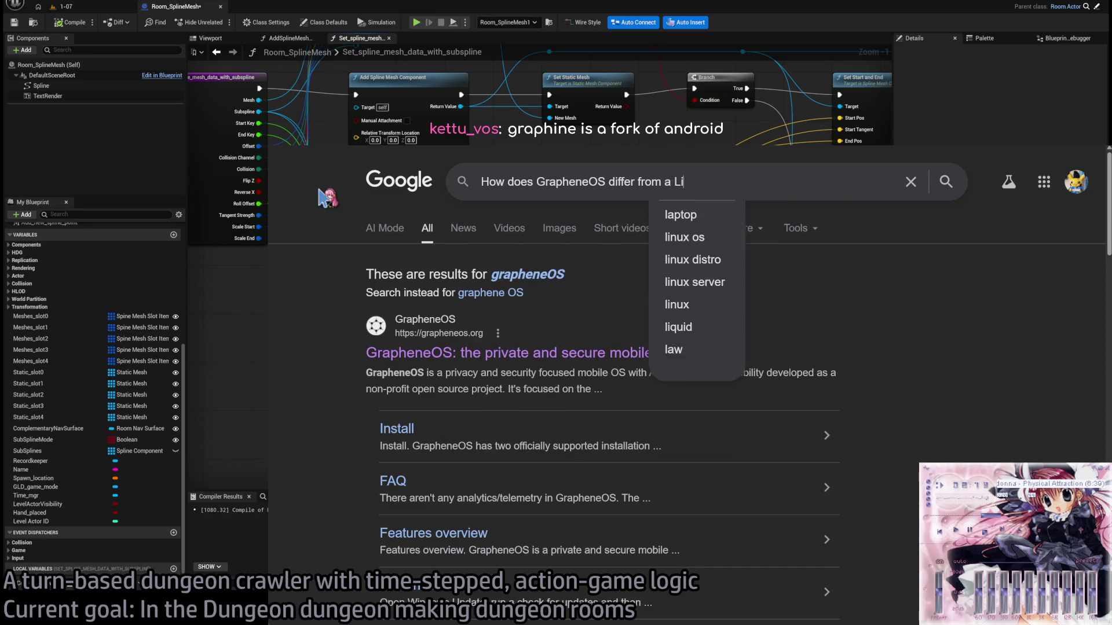
{"action": "type", "text": "neageOS install without GApps?"}
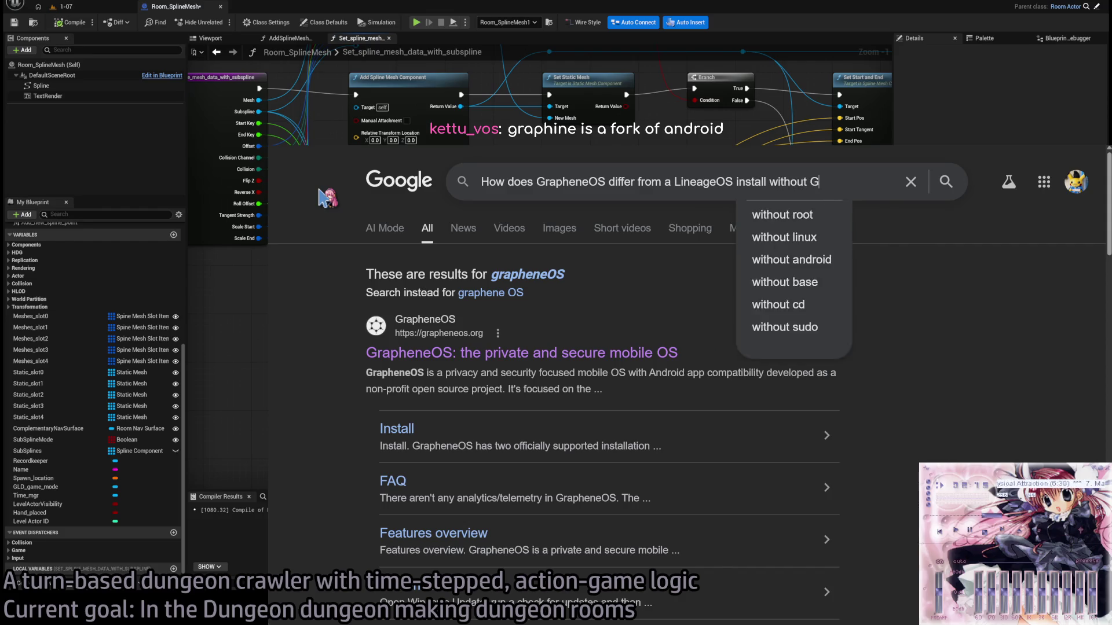
{"action": "key", "text": "Return"}
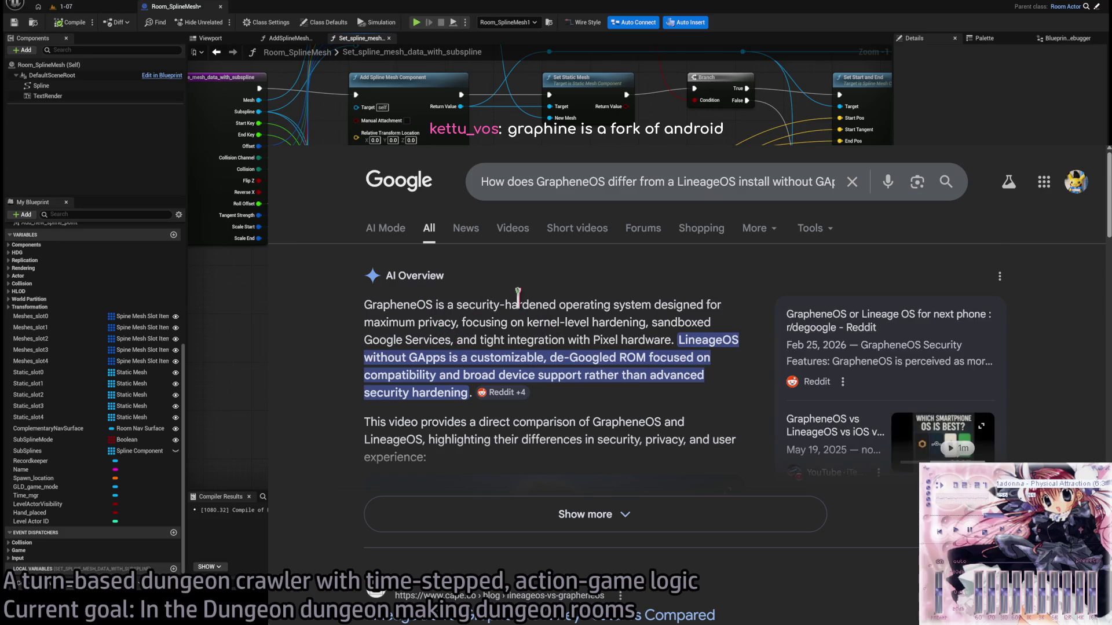
Read the AI Overview, highlighting the security-hardened and sandboxed Google Services points, then return to Unreal.
{"action": "mouse_move", "coordinate": [458, 305]}
{"action": "left_mouse_down"}
{"action": "mouse_move", "coordinate": [658, 305]}
{"action": "mouse_move", "coordinate": [474, 323]}
{"action": "mouse_move", "coordinate": [657, 325]}
{"action": "mouse_move", "coordinate": [615, 340]}
{"action": "mouse_move", "coordinate": [434, 340]}
{"action": "left_mouse_up"}
{"action": "mouse_move", "coordinate": [685, 321]}
{"action": "left_mouse_down"}
{"action": "mouse_move", "coordinate": [431, 337]}
{"action": "mouse_move", "coordinate": [706, 341]}
{"action": "mouse_move", "coordinate": [390, 362]}
{"action": "mouse_move", "coordinate": [695, 358]}
{"action": "mouse_move", "coordinate": [446, 374]}
{"action": "mouse_move", "coordinate": [636, 372]}
{"action": "mouse_move", "coordinate": [442, 369]}
{"action": "mouse_move", "coordinate": [588, 391]}
{"action": "mouse_move", "coordinate": [452, 387]}
{"action": "mouse_move", "coordinate": [468, 391]}
{"action": "left_mouse_up"}
{"action": "double_click", "coordinate": [600, 336]}
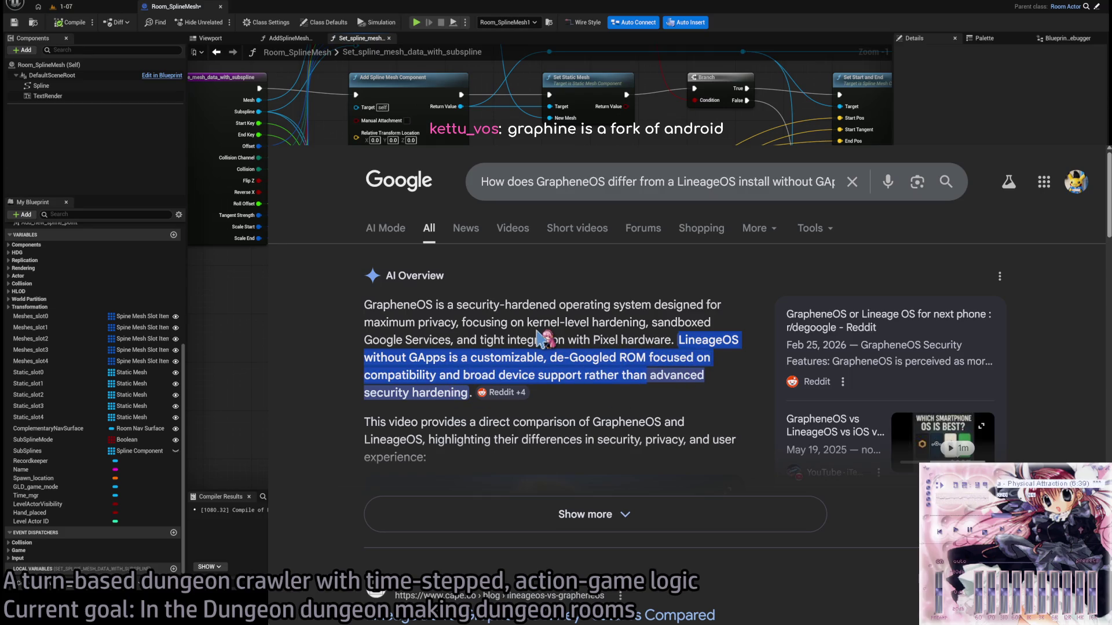
{"action": "left_click_drag", "start_coordinate": [364, 304], "coordinate": [677, 340]}
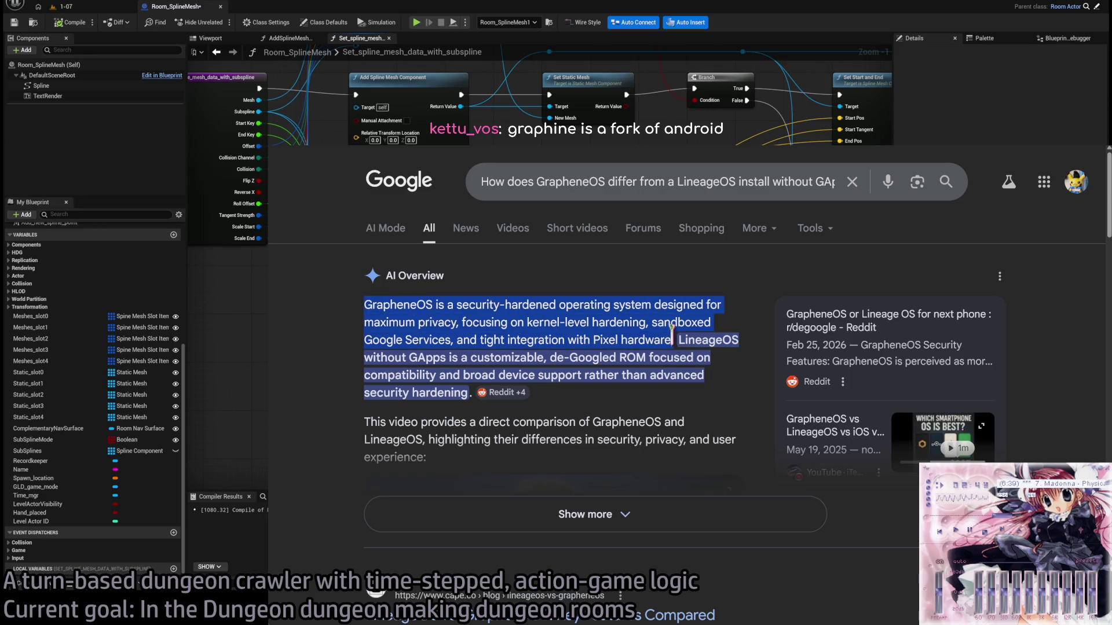
{"action": "left_click", "coordinate": [412, 305]}
{"action": "double_click", "coordinate": [412, 304]}
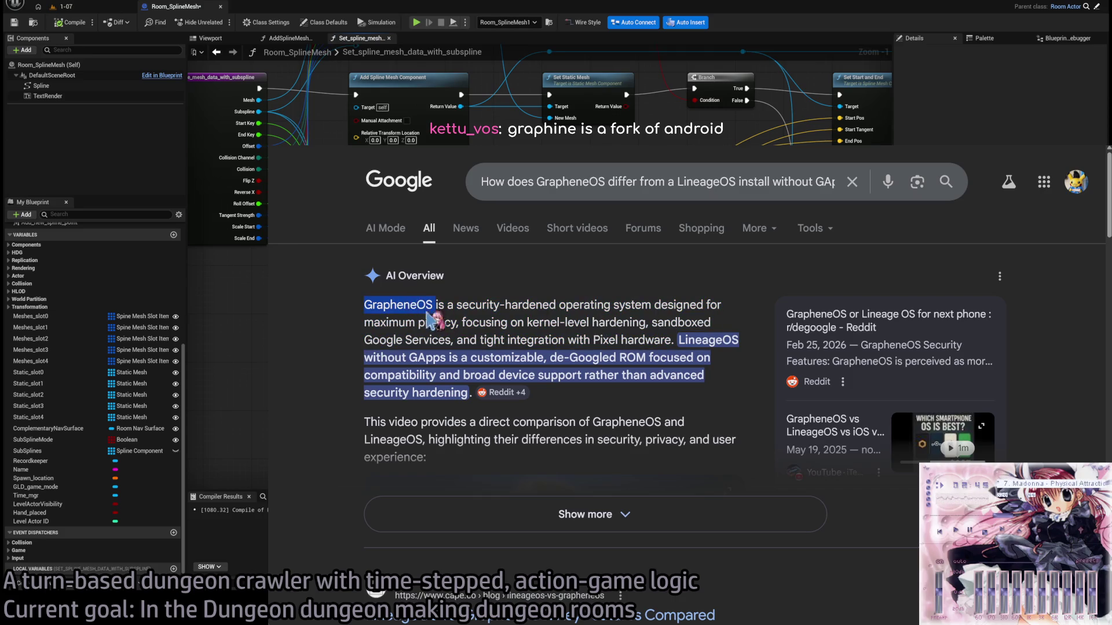
{"action": "left_click_drag", "start_coordinate": [397, 303], "coordinate": [672, 340]}
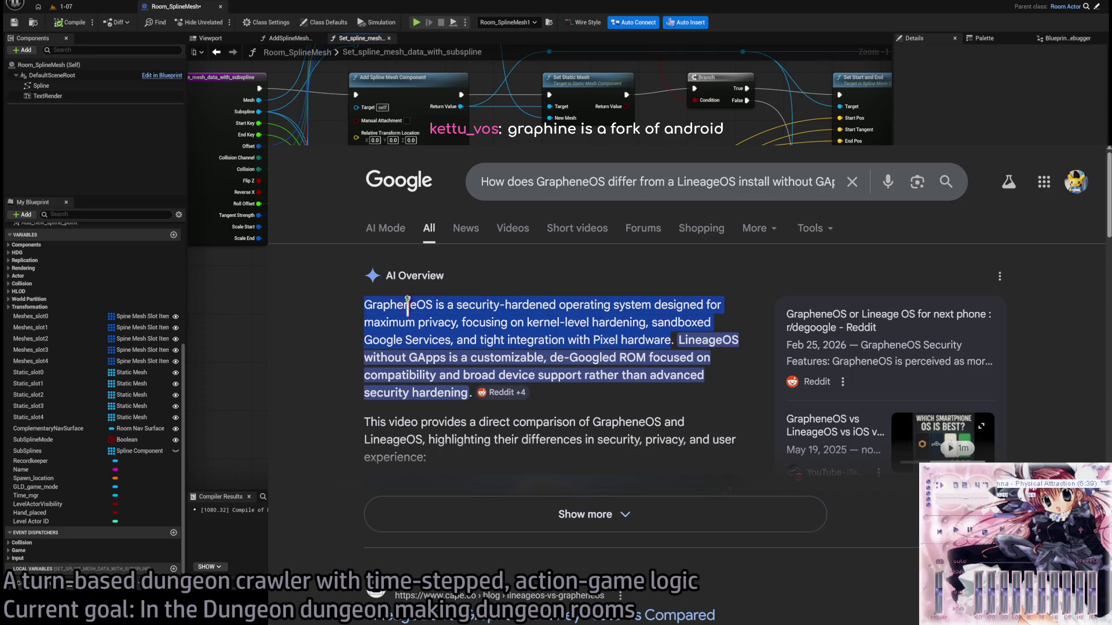
{"action": "left_click", "coordinate": [708, 431]}
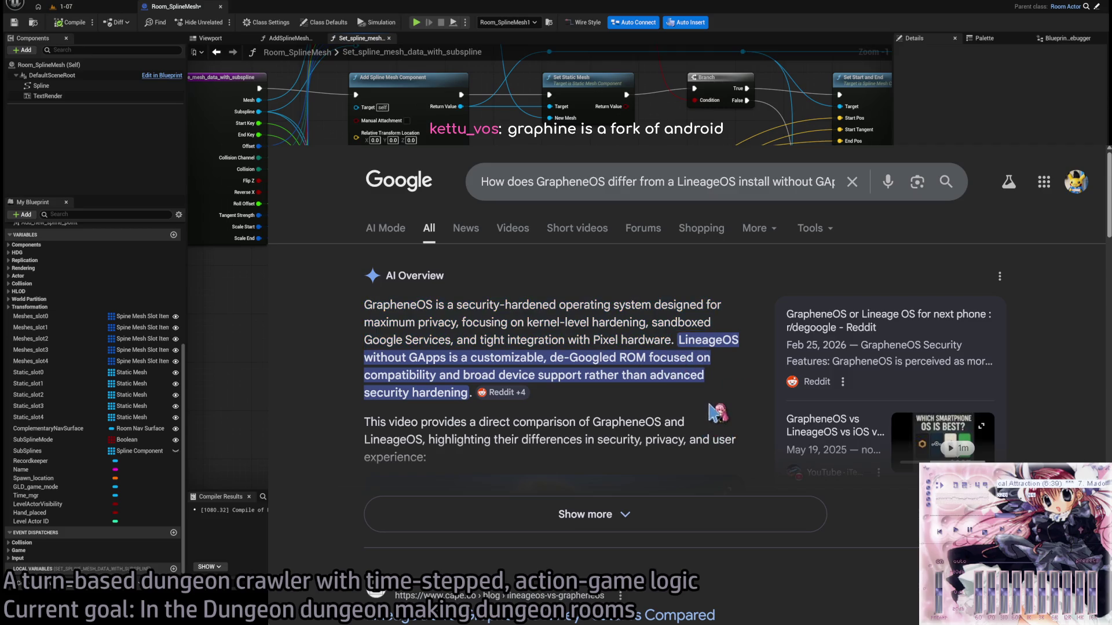
{"action": "key", "text": "alt+Tab"}
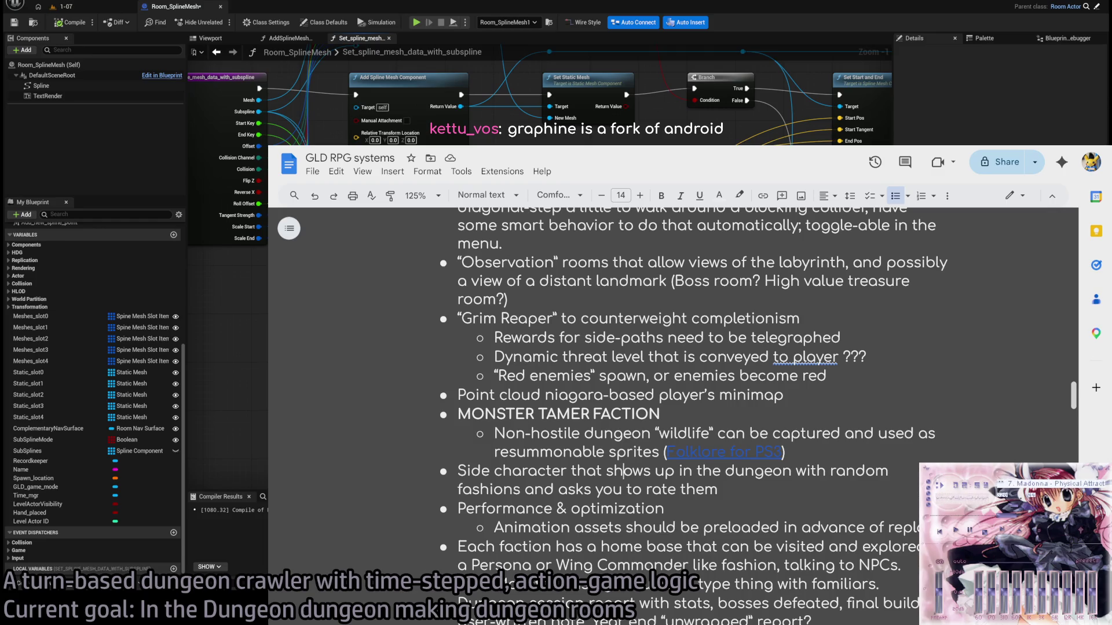
{"action": "key", "text": "alt+Tab"}
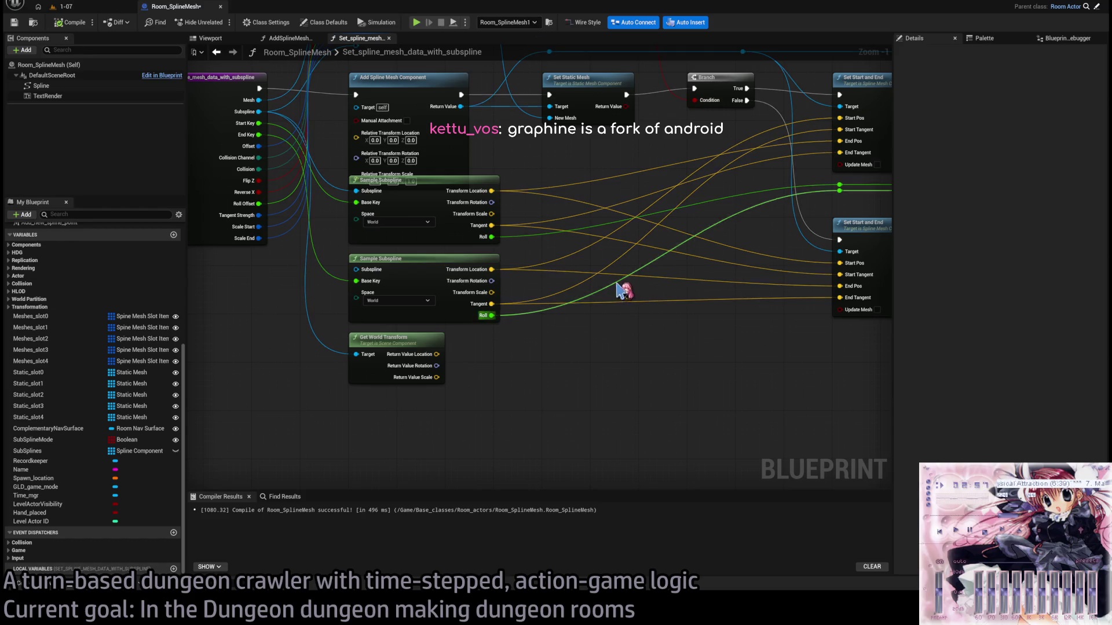
Move the Sample Subspline and Get World Transform nodes lower in the graph.
{"action": "scroll", "coordinate": [620, 293], "scroll_direction": "down", "scroll_amount": 1}
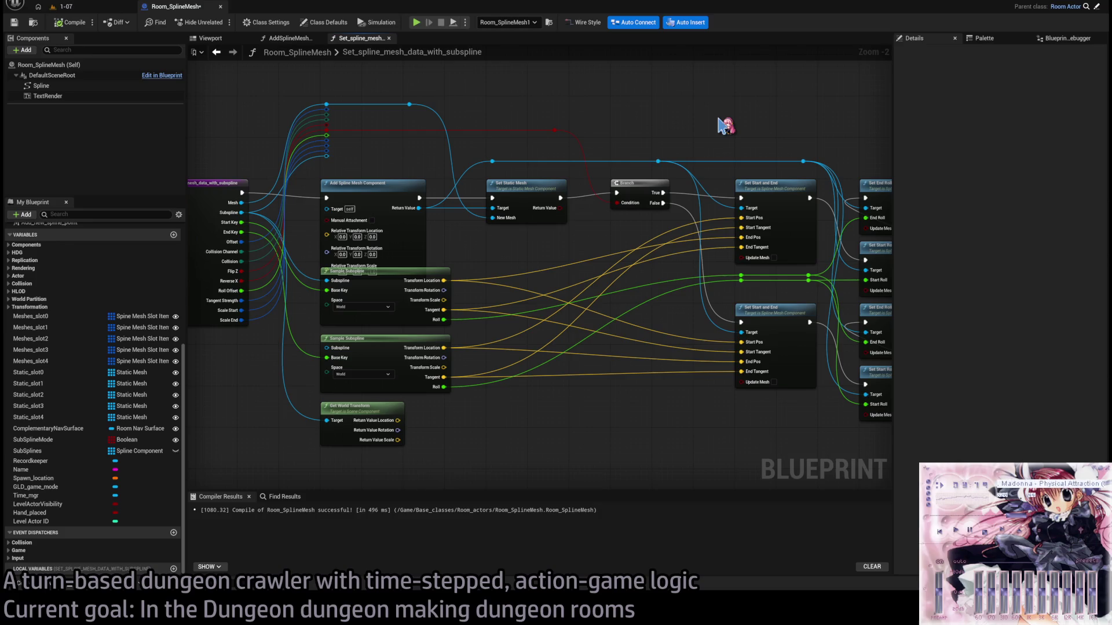
{"action": "mouse_move", "coordinate": [464, 459]}
{"action": "left_mouse_down"}
{"action": "mouse_move", "coordinate": [404, 322]}
{"action": "mouse_move", "coordinate": [412, 349]}
{"action": "left_mouse_up"}
{"action": "left_click", "coordinate": [467, 259]}
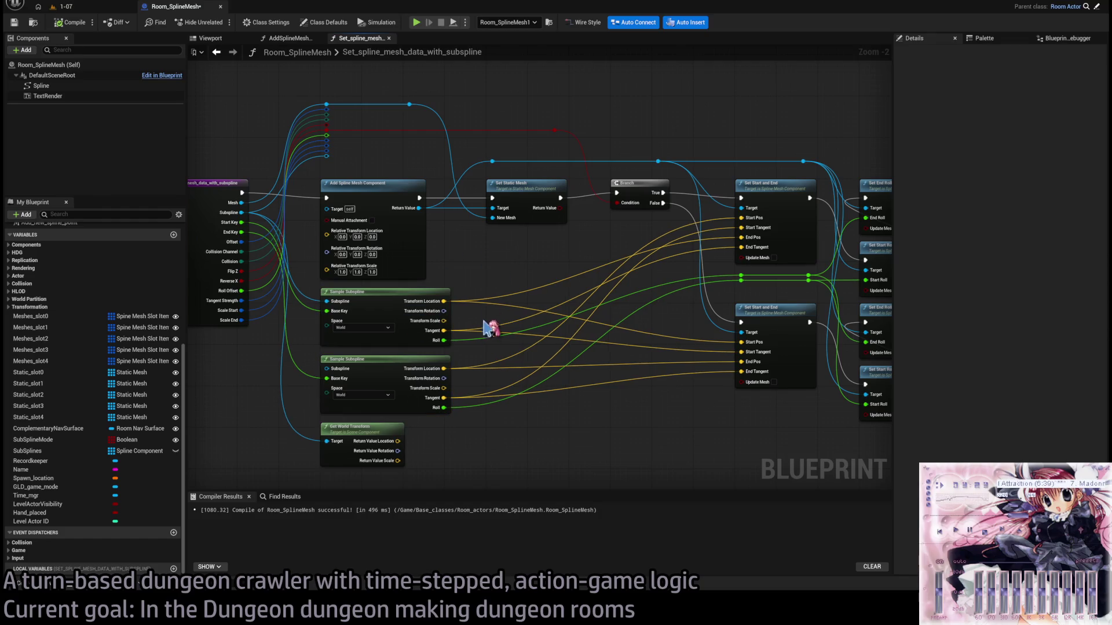
{"action": "left_click_drag", "start_coordinate": [497, 496], "coordinate": [316, 285]}
{"action": "left_click", "coordinate": [480, 287]}
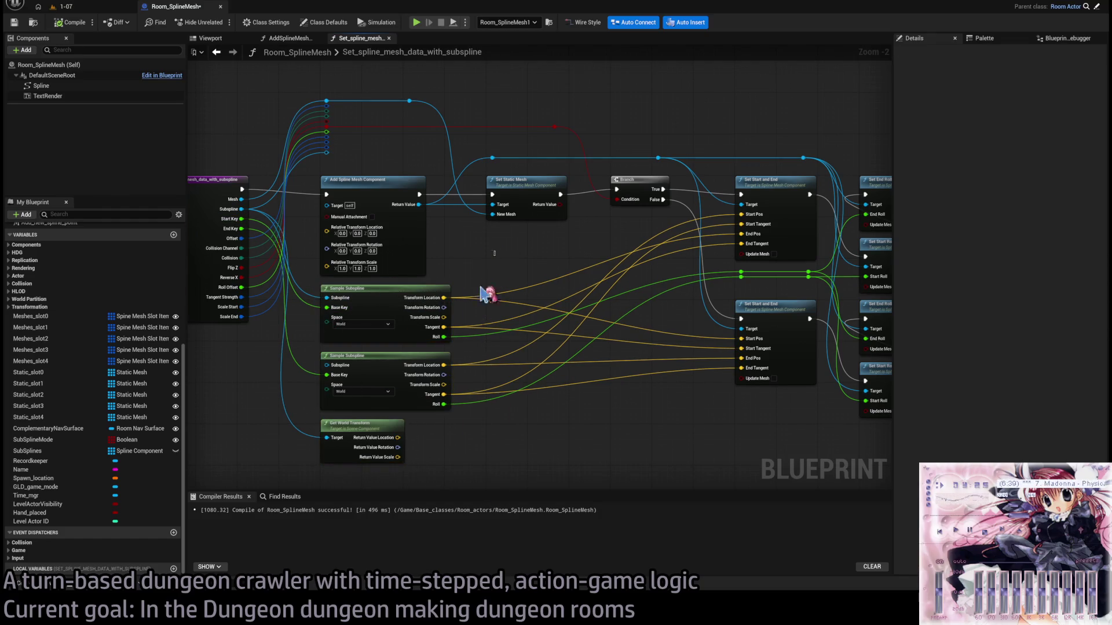
{"action": "left_click_drag", "start_coordinate": [490, 278], "coordinate": [462, 446]}
{"action": "left_click", "coordinate": [485, 442]}
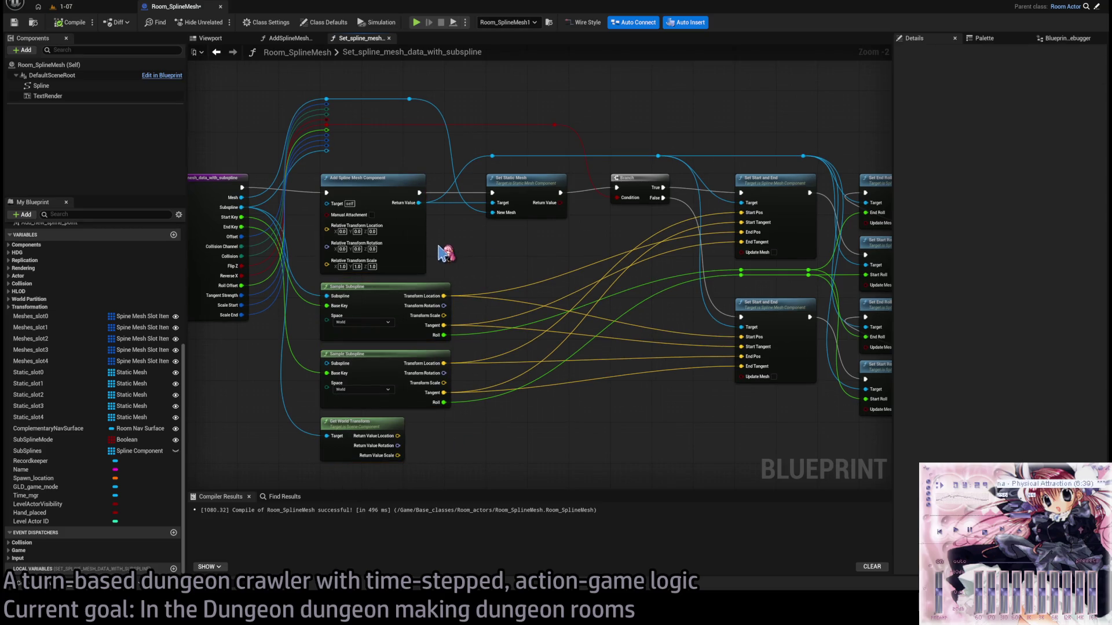
Pan the graph and box-select the Set Start and End and roll nodes.
{"action": "scroll", "coordinate": [447, 255], "scroll_direction": "up", "scroll_amount": 2}
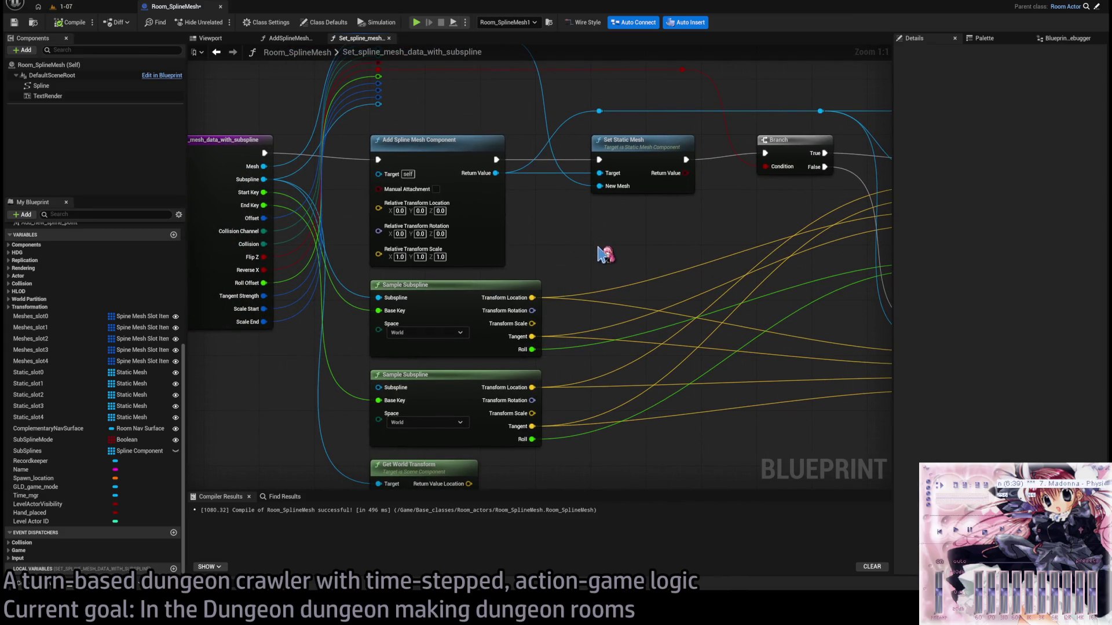
{"action": "mouse_move", "coordinate": [616, 246]}
{"action": "left_mouse_down"}
{"action": "mouse_move", "coordinate": [481, 235]}
{"action": "mouse_move", "coordinate": [536, 262]}
{"action": "left_mouse_up"}
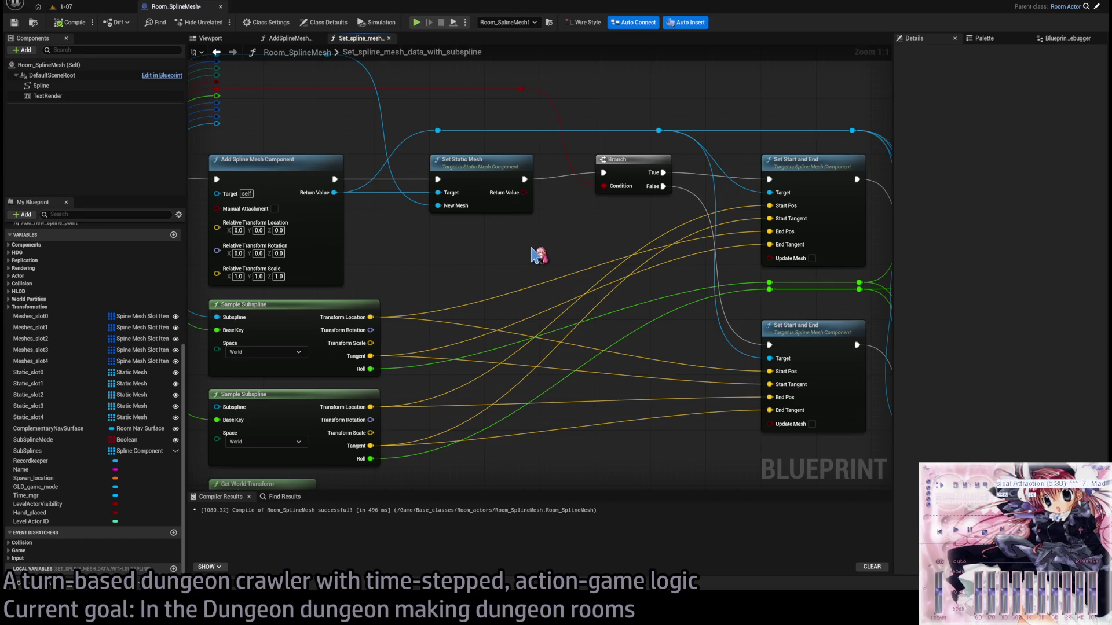
{"action": "scroll", "coordinate": [536, 254], "scroll_direction": "down", "scroll_amount": 2}
{"action": "mouse_move", "coordinate": [763, 119]}
{"action": "left_mouse_down"}
{"action": "mouse_move", "coordinate": [524, 435]}
{"action": "mouse_move", "coordinate": [664, 409]}
{"action": "mouse_move", "coordinate": [608, 241]}
{"action": "mouse_move", "coordinate": [504, 137]}
{"action": "mouse_move", "coordinate": [755, 458]}
{"action": "mouse_move", "coordinate": [510, 142]}
{"action": "mouse_move", "coordinate": [644, 286]}
{"action": "mouse_move", "coordinate": [759, 446]}
{"action": "mouse_move", "coordinate": [496, 149]}
{"action": "mouse_move", "coordinate": [586, 221]}
{"action": "mouse_move", "coordinate": [762, 449]}
{"action": "mouse_move", "coordinate": [503, 141]}
{"action": "mouse_move", "coordinate": [480, 133]}
{"action": "mouse_move", "coordinate": [515, 150]}
{"action": "mouse_move", "coordinate": [773, 468]}
{"action": "mouse_move", "coordinate": [480, 136]}
{"action": "mouse_move", "coordinate": [492, 134]}
{"action": "left_mouse_up"}
{"action": "left_click", "coordinate": [501, 117]}
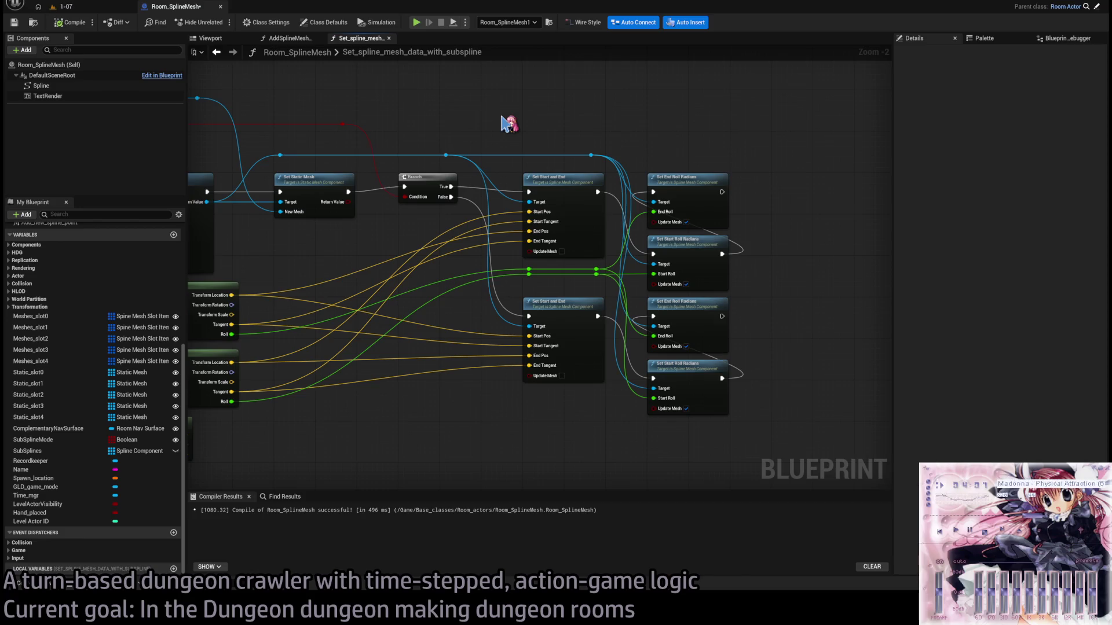
{"action": "left_click_drag", "start_coordinate": [360, 165], "coordinate": [597, 168]}
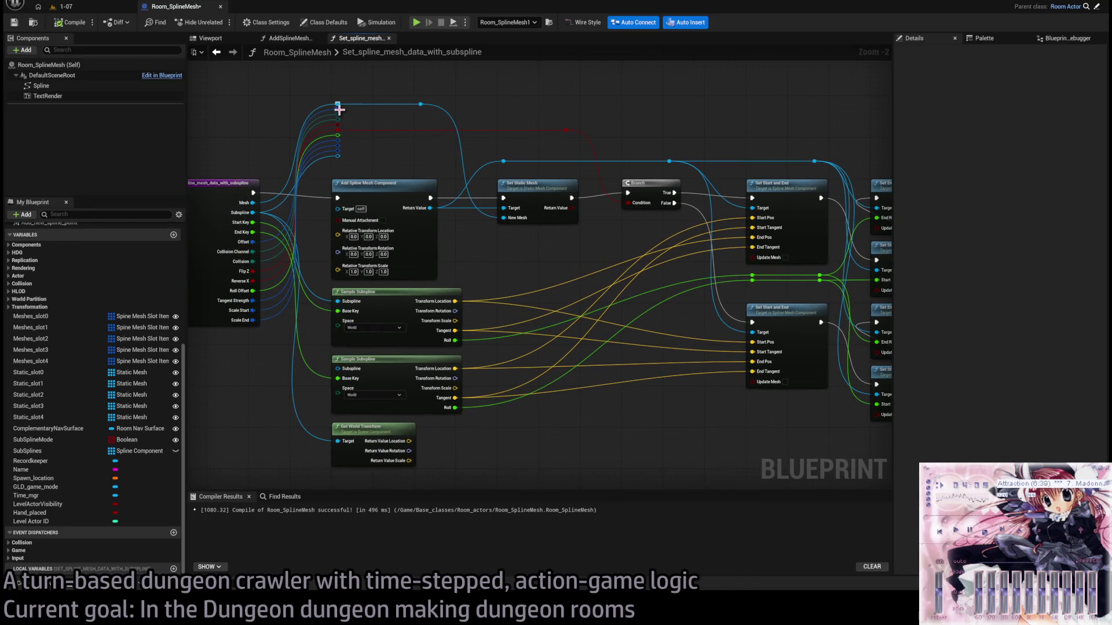
{"action": "scroll", "coordinate": [510, 111], "scroll_direction": "up", "scroll_amount": 1}
{"action": "scroll", "coordinate": [351, 119], "scroll_direction": "up", "scroll_amount": 1}
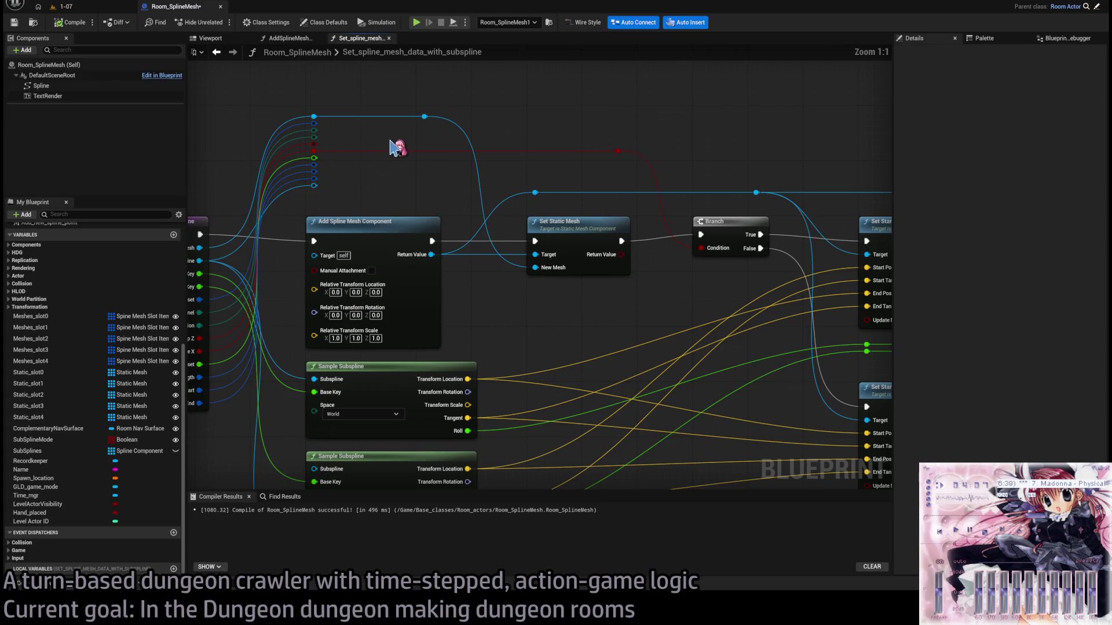
{"action": "scroll", "coordinate": [389, 142], "scroll_direction": "down", "scroll_amount": 1}
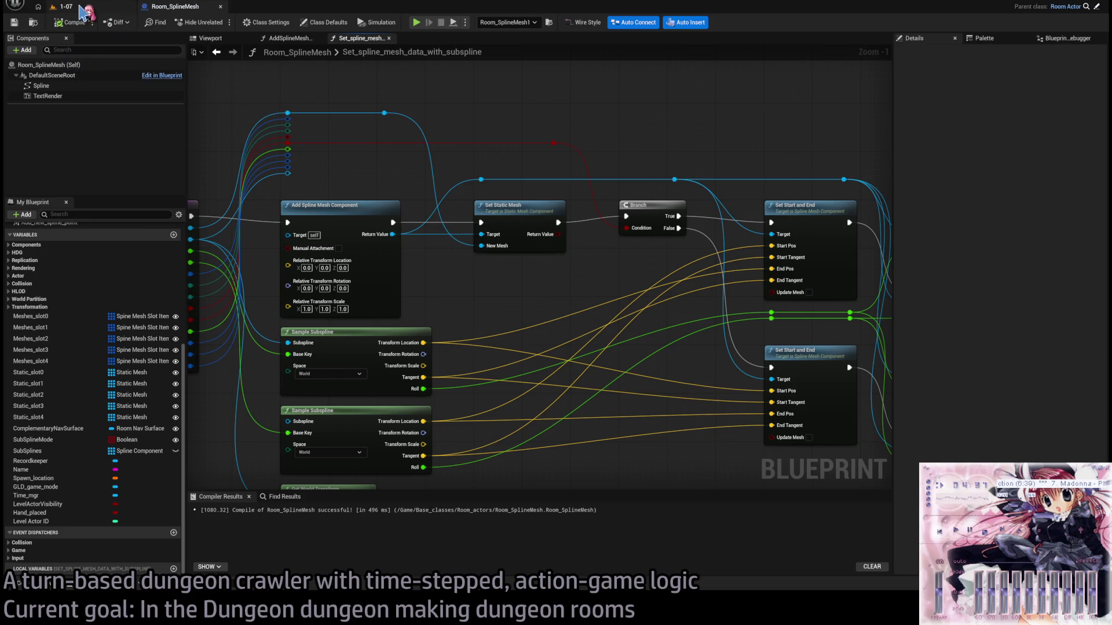
{"action": "left_click", "coordinate": [86, 7]}
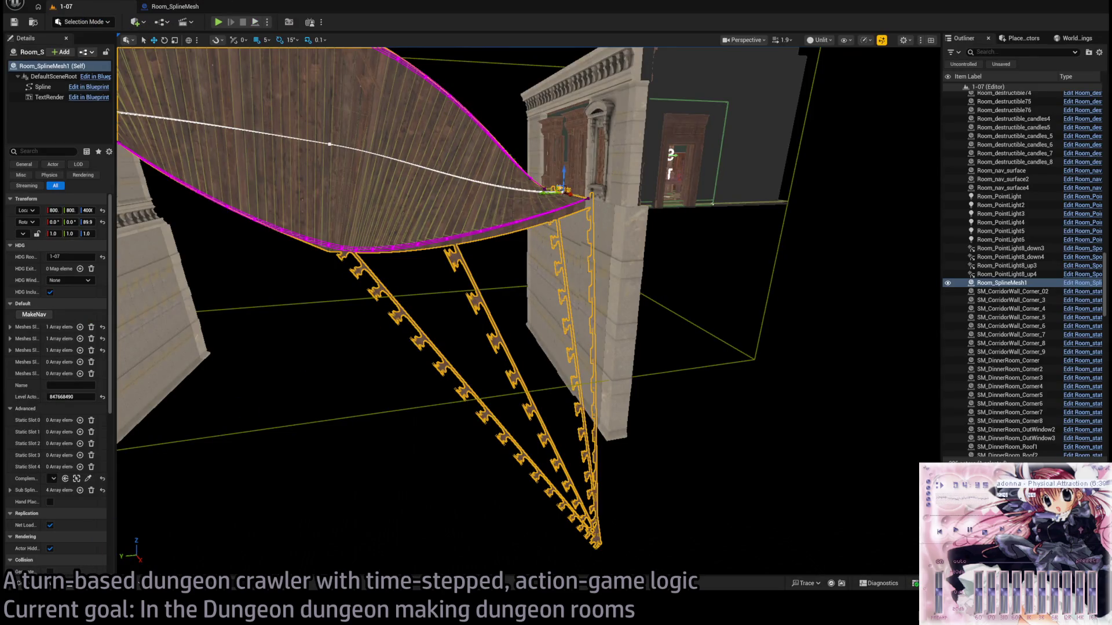
Launch a Play-in-Editor test of the 1-07 level.
{"action": "left_click", "coordinate": [218, 22]}
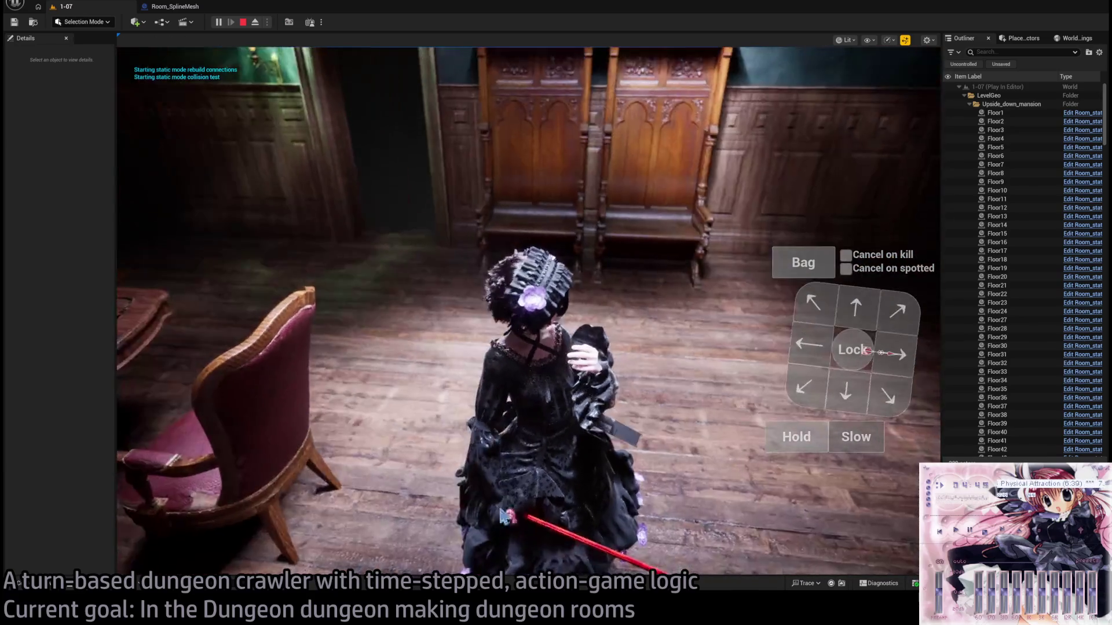
Stop the play test and bring the IrfanView clothing photos to the front.
{"action": "key", "text": "Escape"}
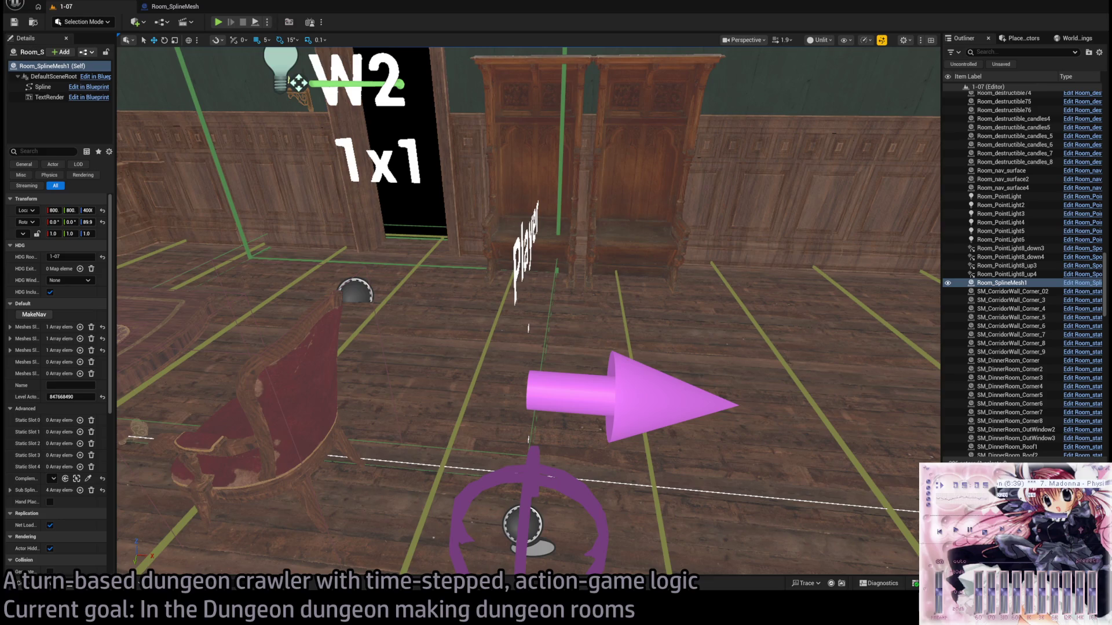
{"action": "key", "text": "alt+Tab"}
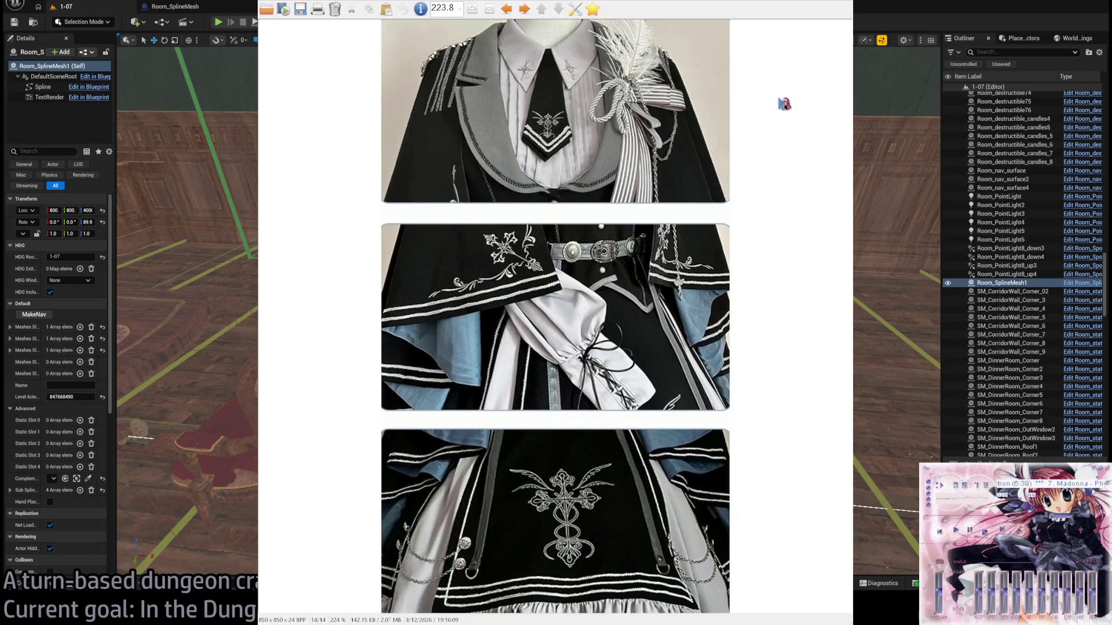
Step through the embroidered black outfit photos one by one.
{"action": "key", "text": "space"}
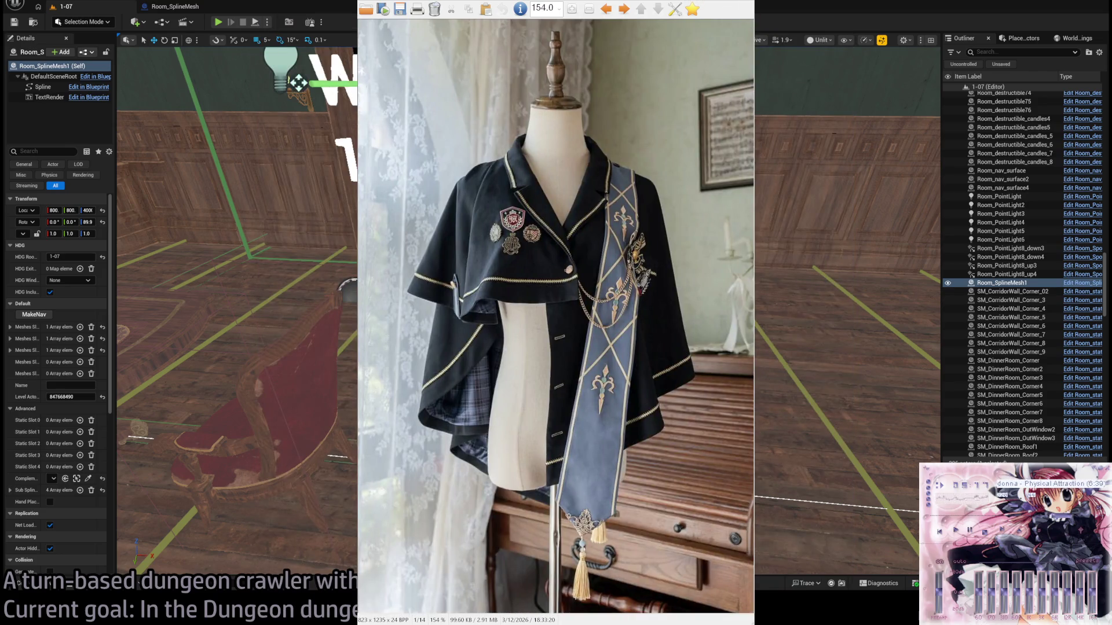
{"action": "key", "text": "space"}
{"action": "key", "text": "space"}
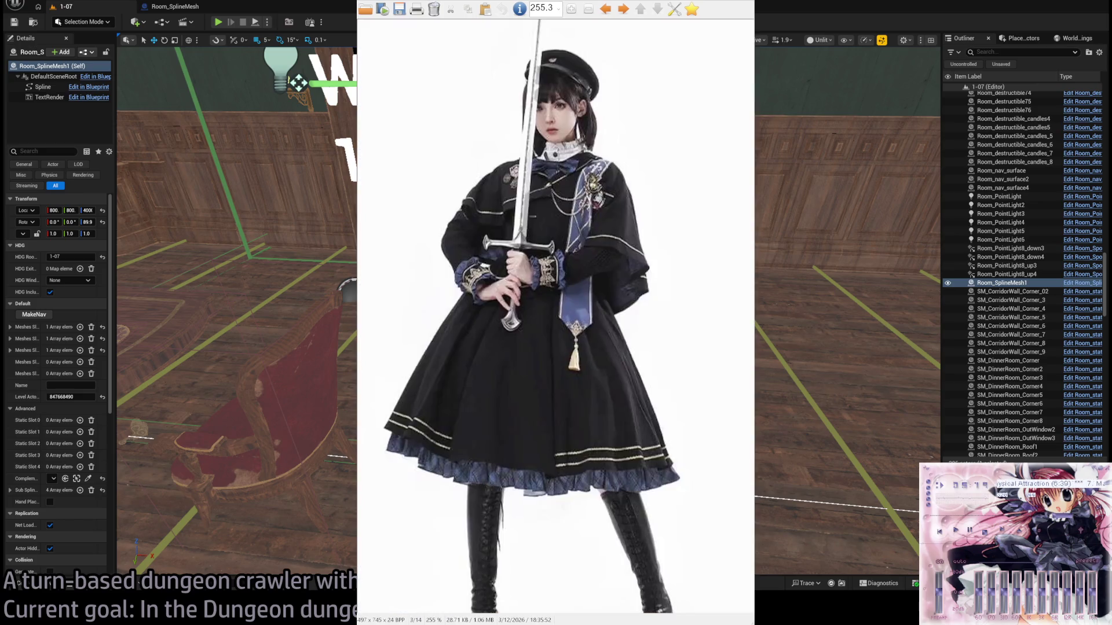
{"action": "key", "text": "space"}
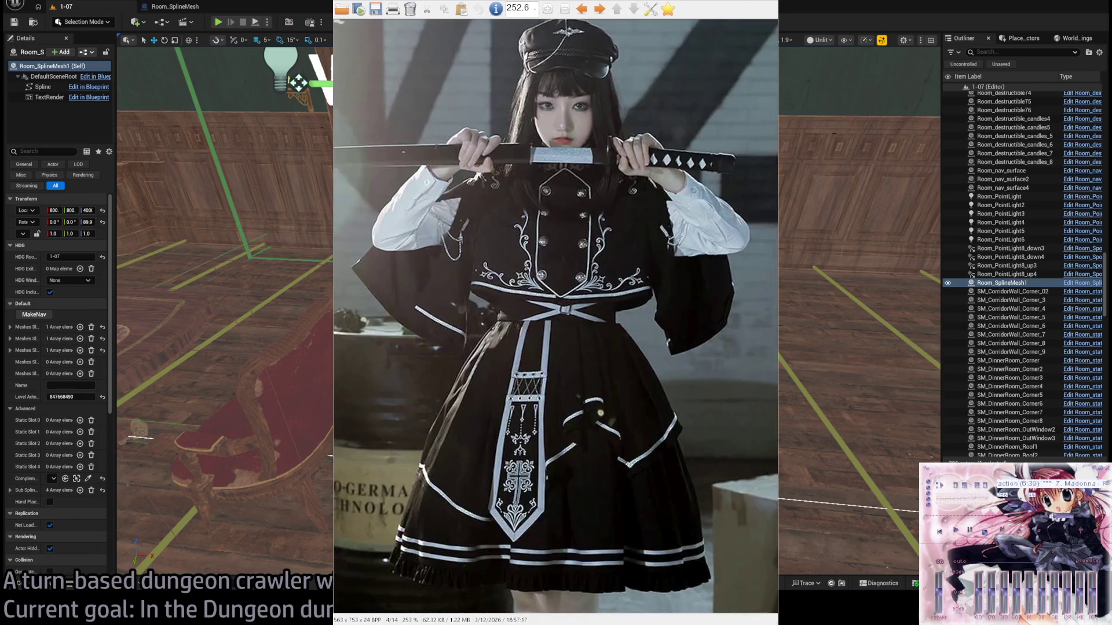
{"action": "key", "text": "space"}
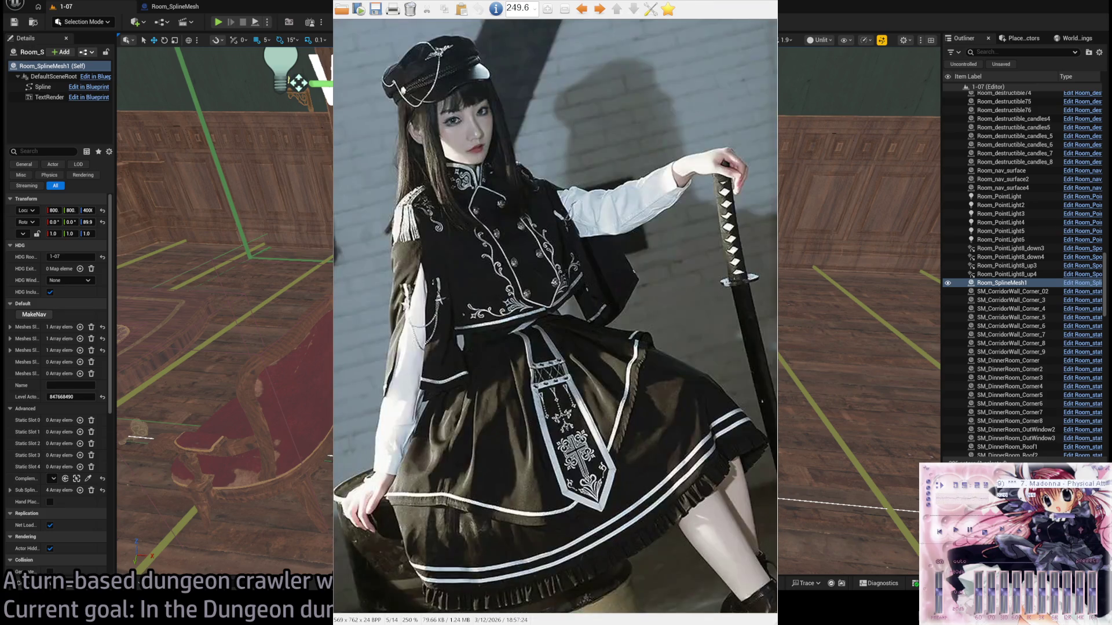
{"action": "key", "text": "space"}
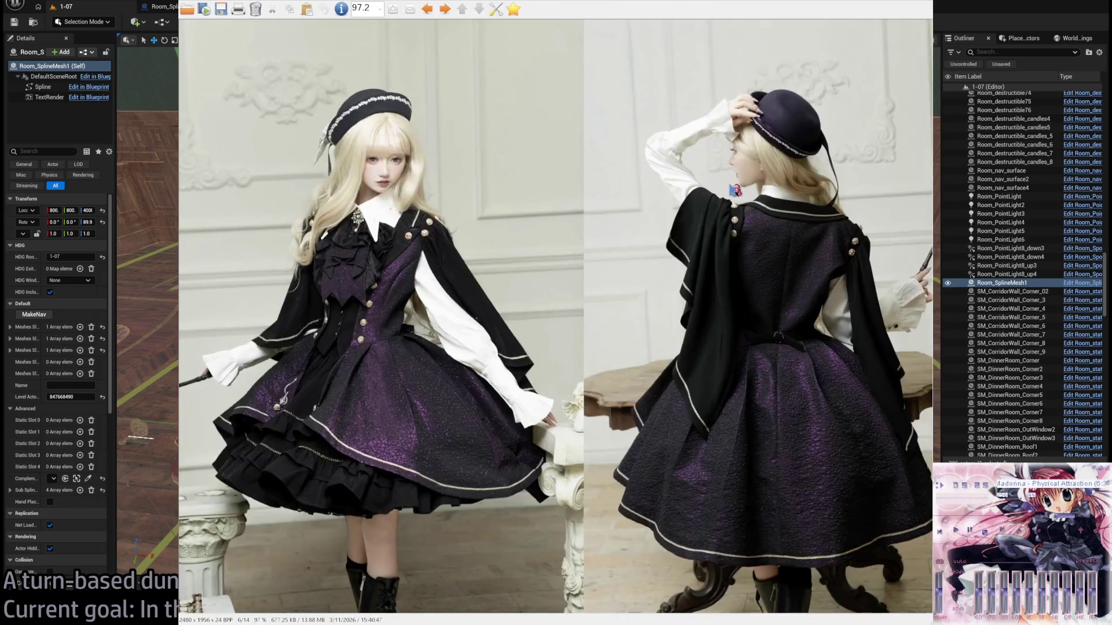
{"action": "key", "text": "space"}
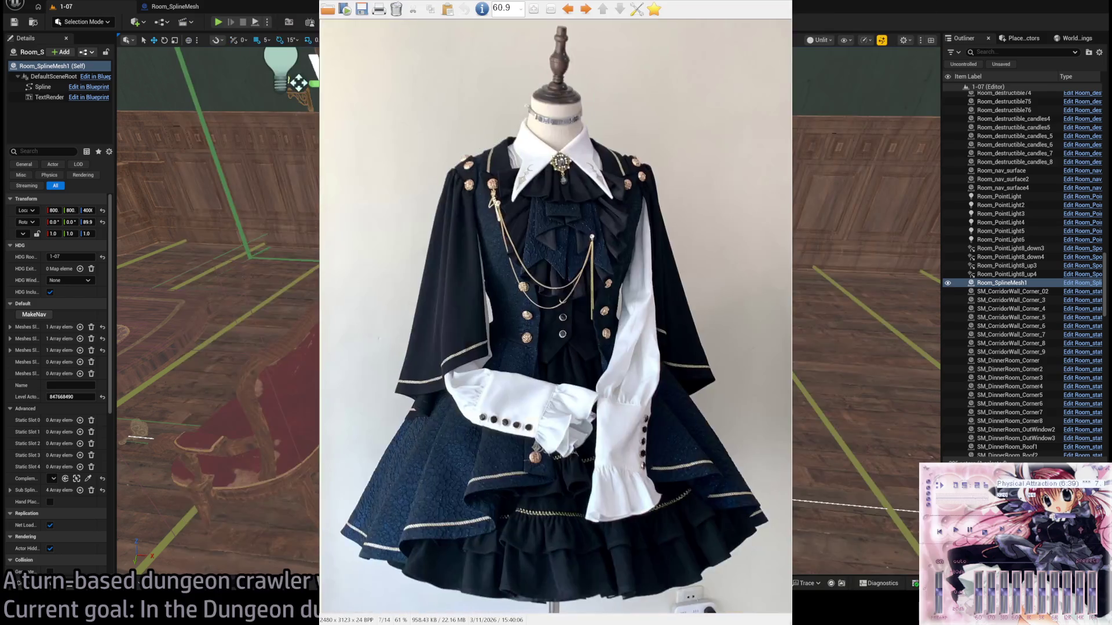
{"action": "key", "text": "space"}
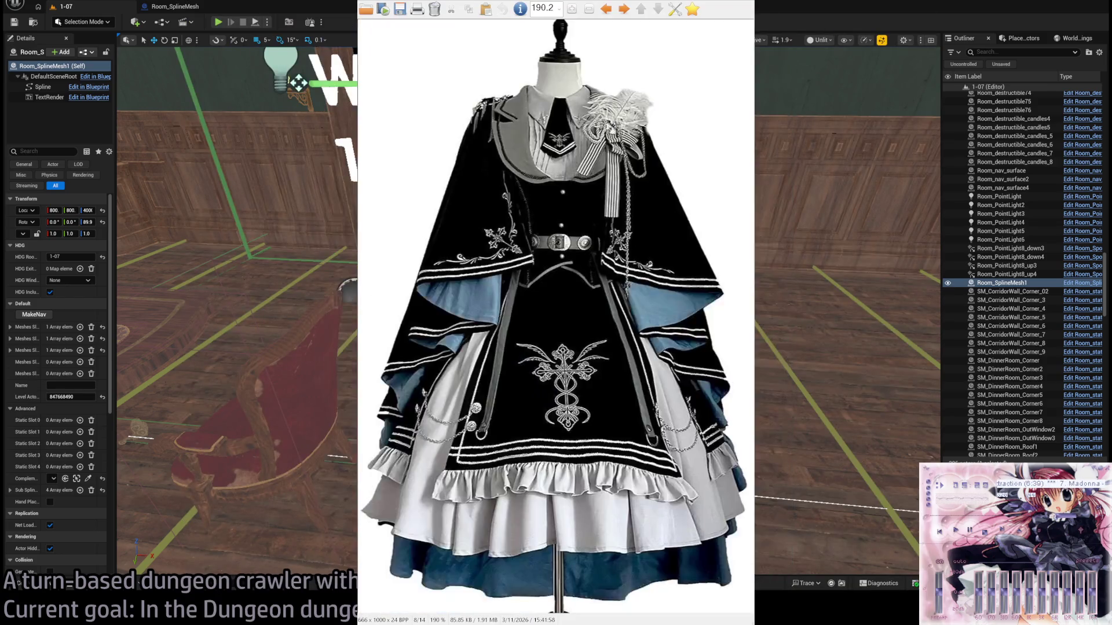
{"action": "key", "text": "space"}
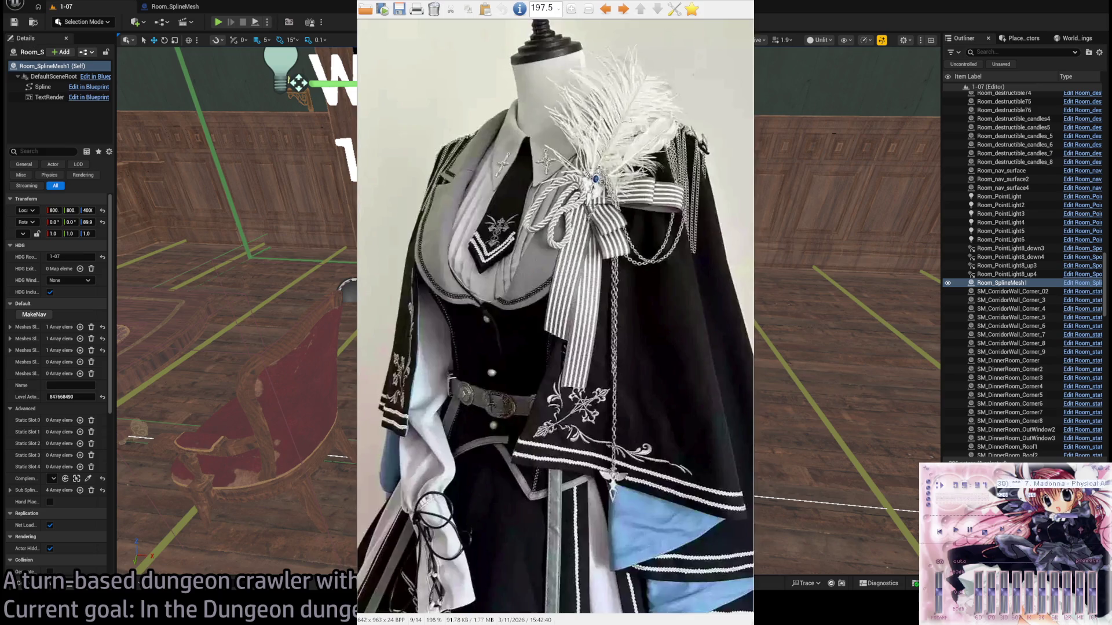
{"action": "key", "text": "space"}
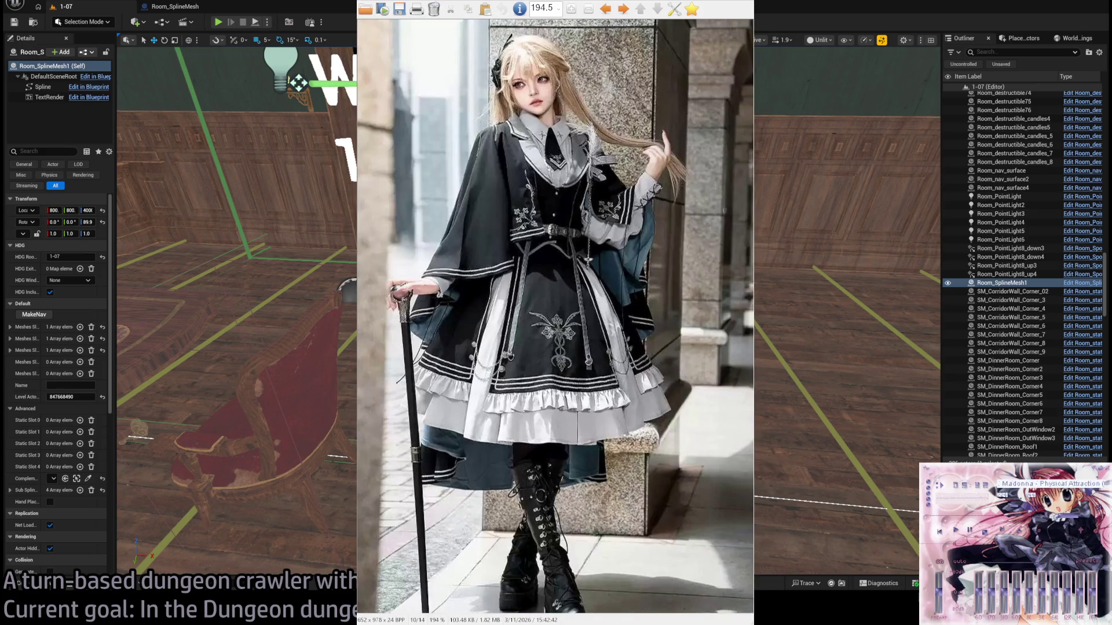
Close IrfanView and resume the media window, revealing the Unreal 1-07 level.
{"action": "key", "text": "Escape"}
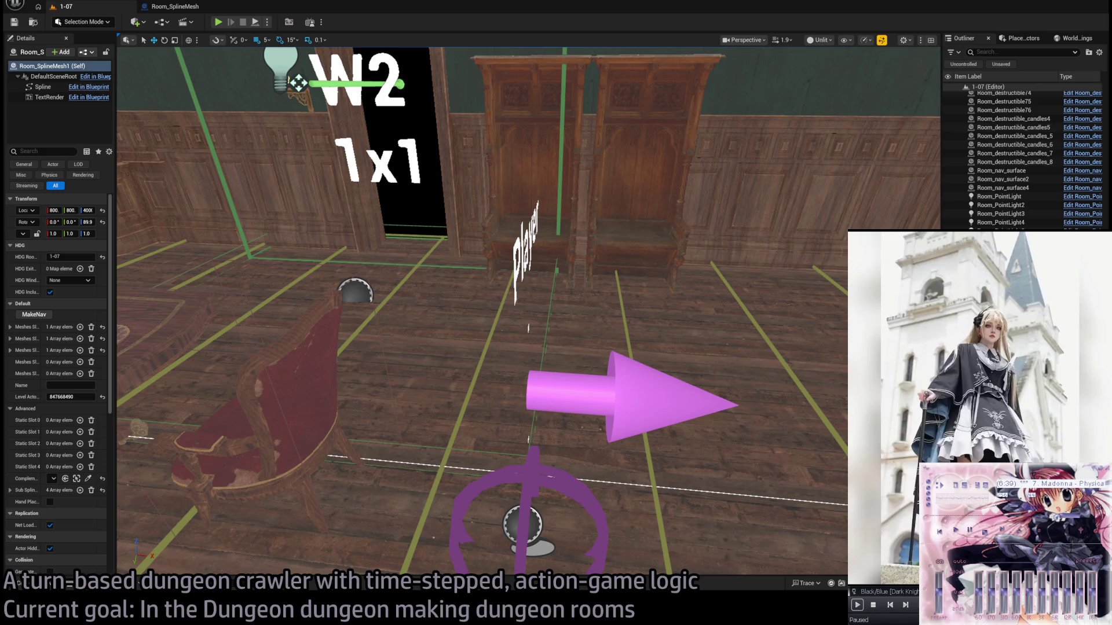
{"action": "key", "text": "space"}
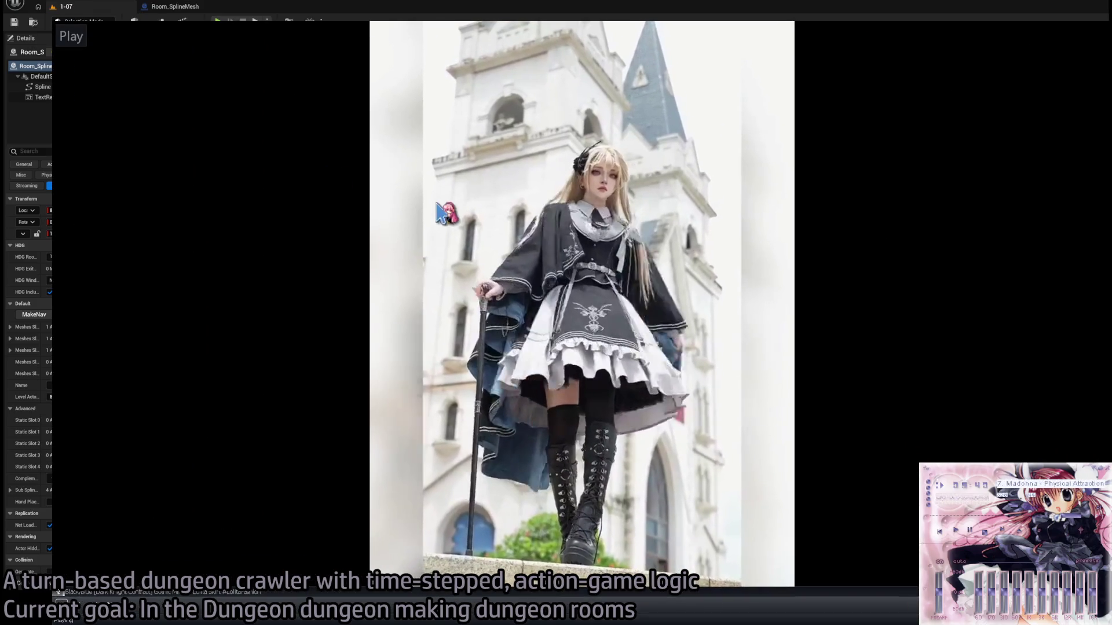
{"action": "scroll", "coordinate": [476, 538], "scroll_direction": "down", "scroll_amount": 10}
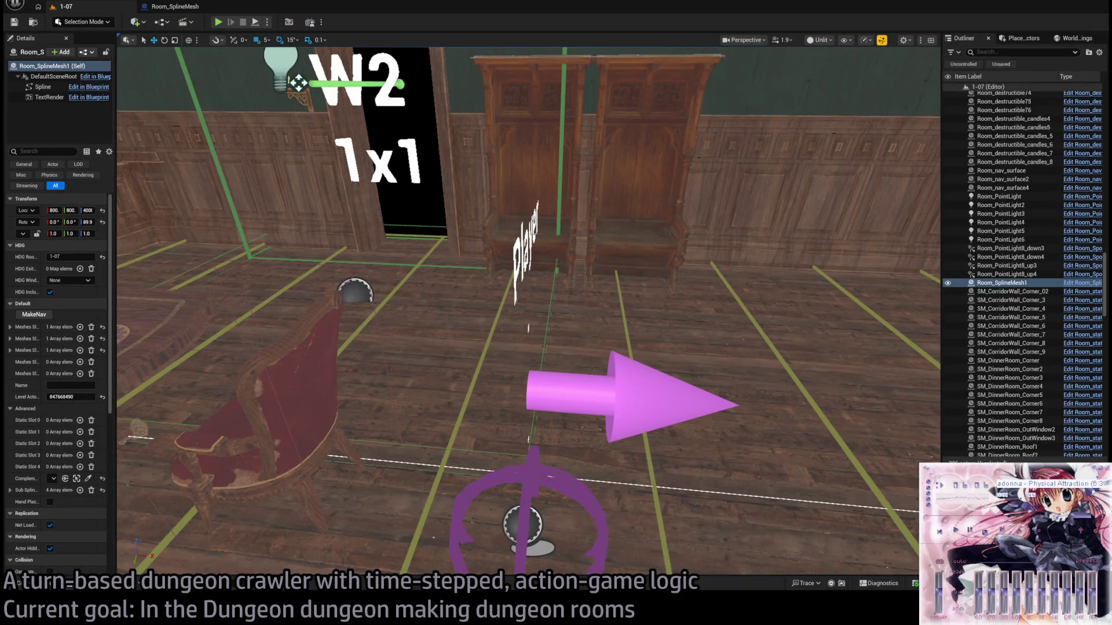
Fly the camera to where the spline floor meshes meet the stone wall, then reopen the Room_SplineMesh graph.
{"action": "scroll", "coordinate": [457, 262], "scroll_direction": "down", "scroll_amount": 3}
{"action": "mouse_move", "coordinate": [457, 262]}
{"action": "left_mouse_down"}
{"action": "mouse_move", "coordinate": [348, 273]}
{"action": "mouse_move", "coordinate": [359, 301]}
{"action": "mouse_move", "coordinate": [353, 266]}
{"action": "left_mouse_up"}
{"action": "scroll", "coordinate": [394, 268], "scroll_direction": "down", "scroll_amount": 2}
{"action": "key", "text": "w"}
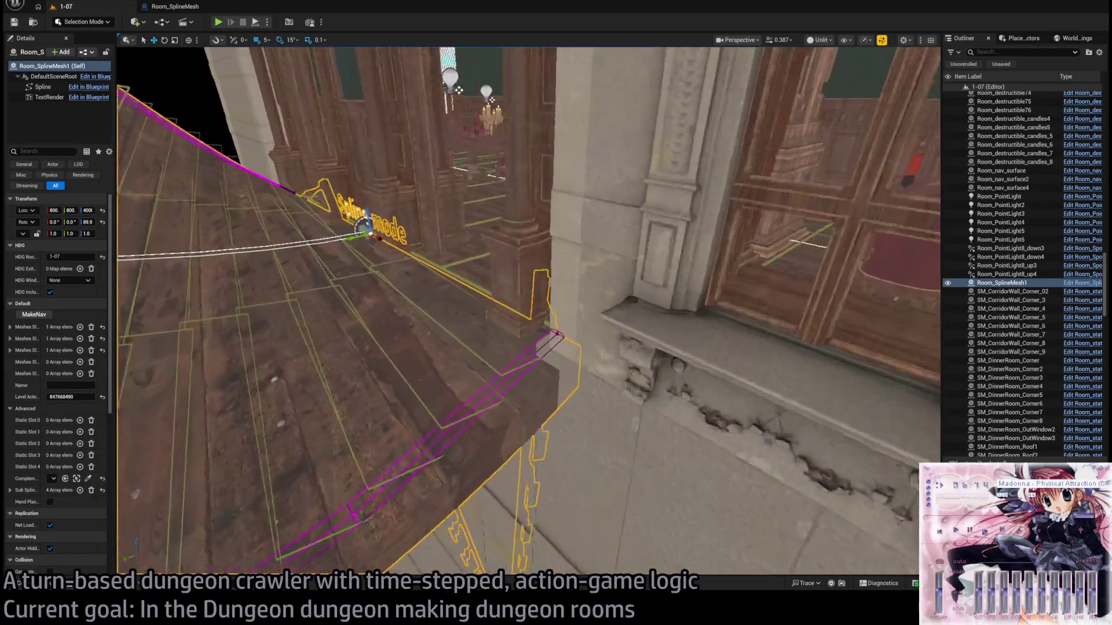
{"action": "key", "text": "w"}
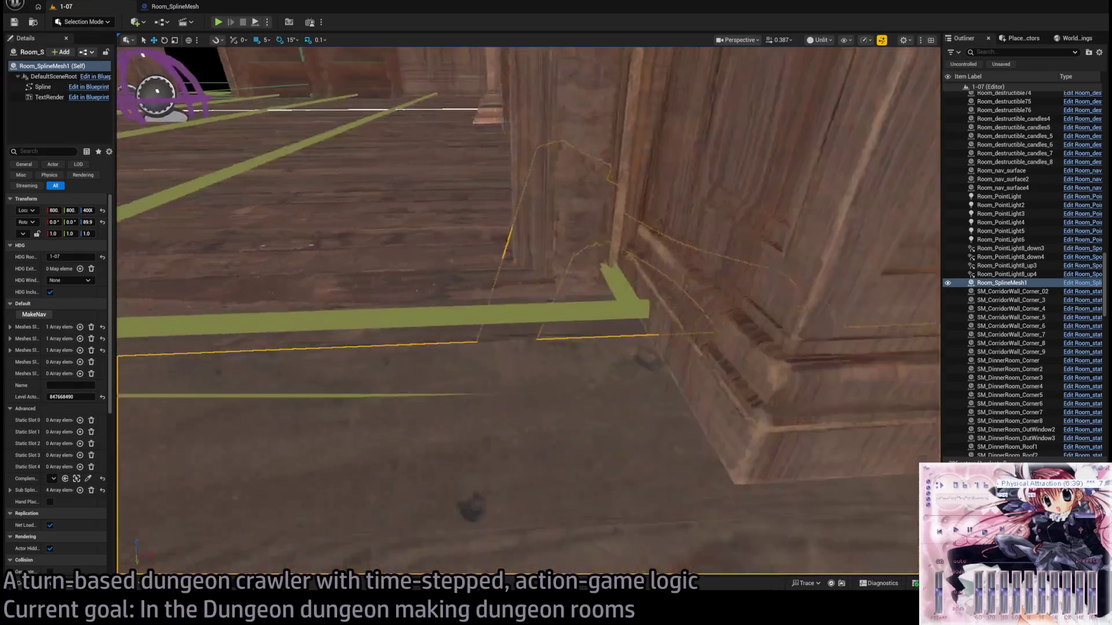
{"action": "key", "text": "s"}
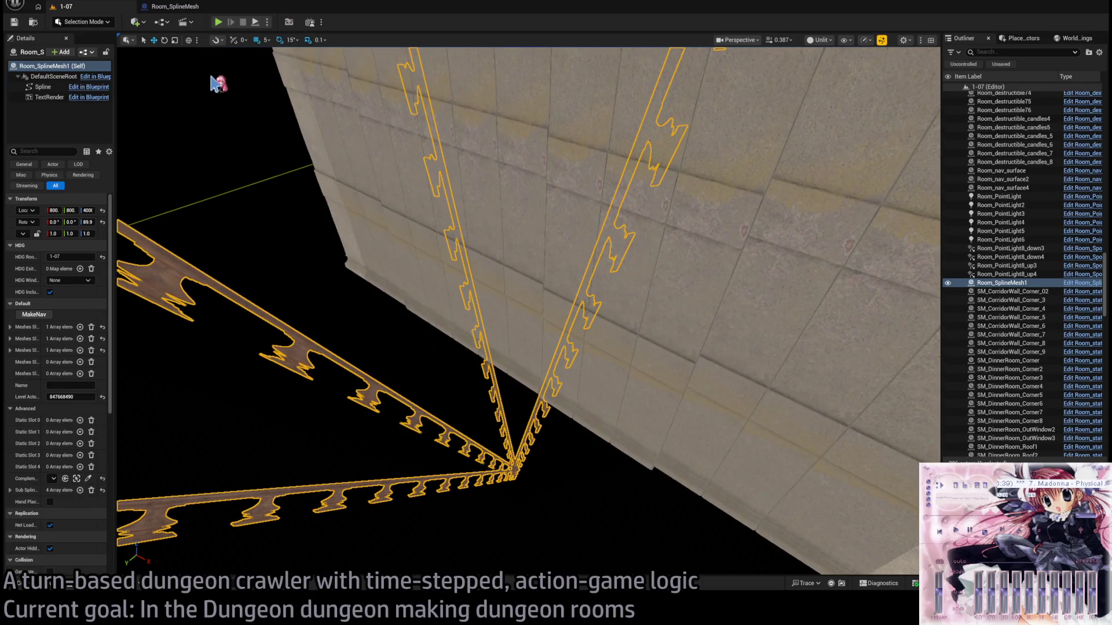
{"action": "left_click", "coordinate": [174, 7]}
{"action": "left_click_drag", "start_coordinate": [278, 384], "coordinate": [502, 336]}
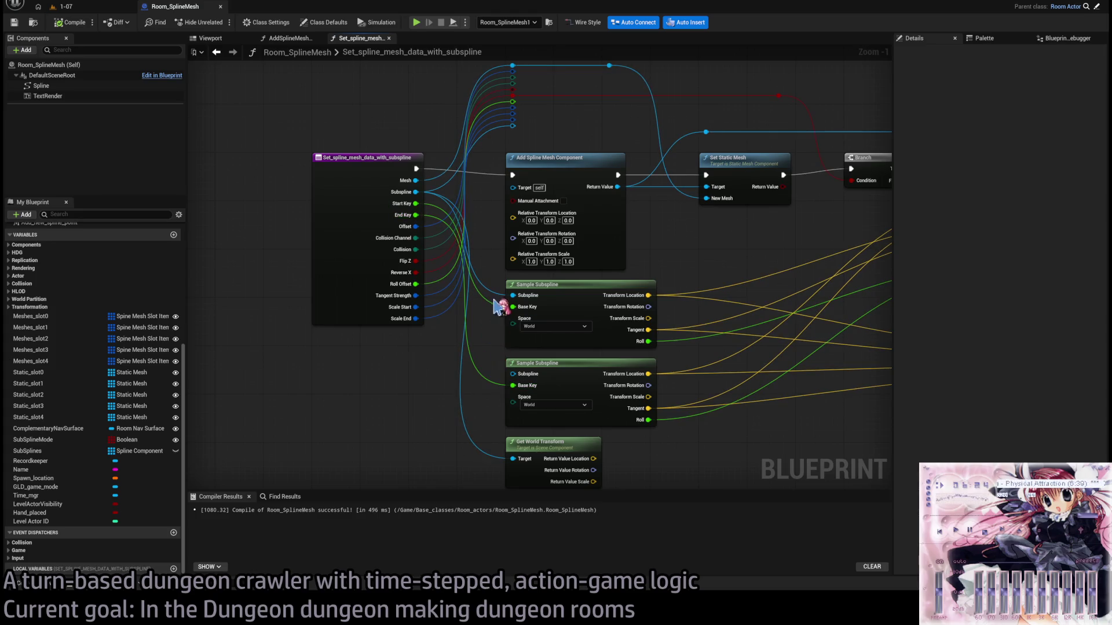
{"action": "left_click_drag", "start_coordinate": [496, 368], "coordinate": [459, 310]}
{"action": "left_click", "coordinate": [288, 38]}
{"action": "left_click_drag", "start_coordinate": [392, 151], "coordinate": [861, 106]}
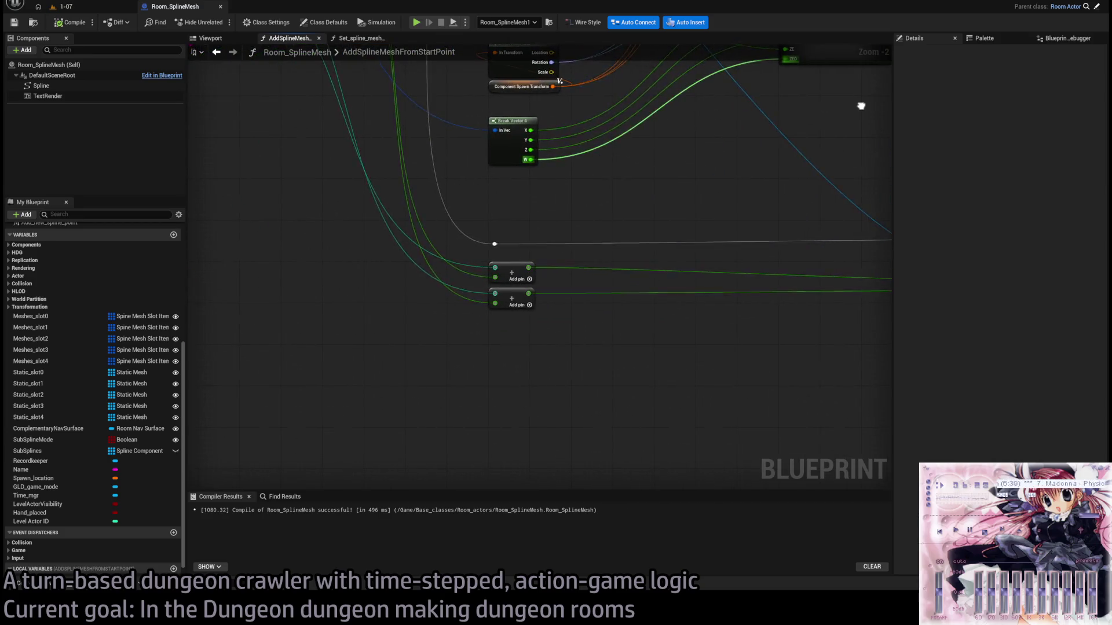
{"action": "scroll", "coordinate": [578, 191], "scroll_direction": "down", "scroll_amount": 3}
{"action": "scroll", "coordinate": [588, 295], "scroll_direction": "up", "scroll_amount": 3}
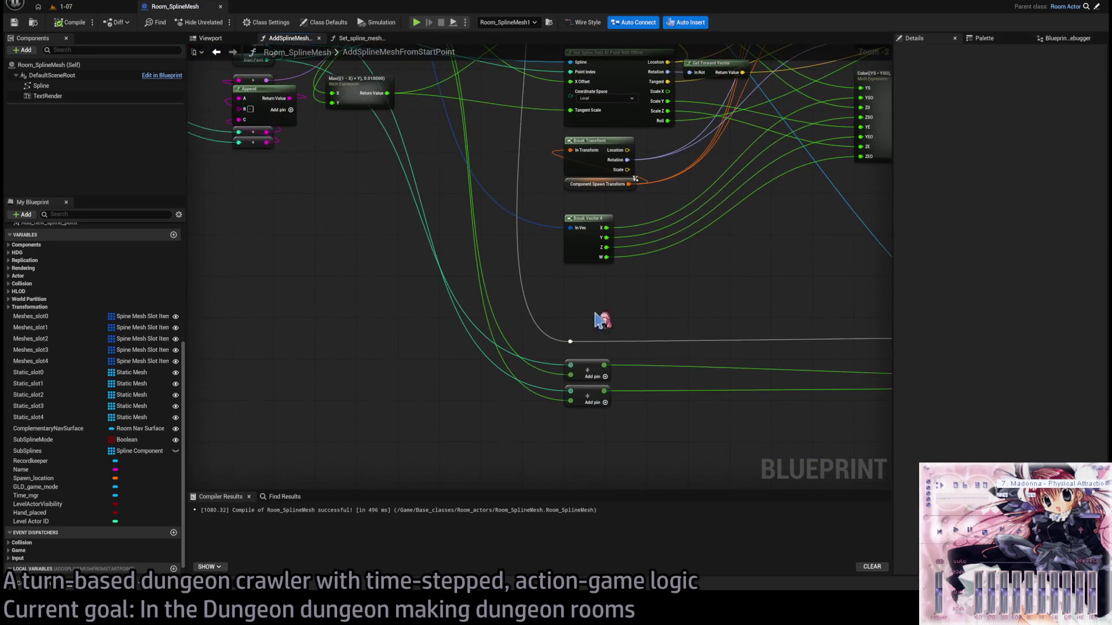
{"action": "left_click_drag", "start_coordinate": [585, 295], "coordinate": [559, 356]}
{"action": "scroll", "coordinate": [503, 290], "scroll_direction": "down", "scroll_amount": 3}
{"action": "scroll", "coordinate": [555, 358], "scroll_direction": "up", "scroll_amount": 3}
{"action": "mouse_move", "coordinate": [555, 359]}
{"action": "left_mouse_down"}
{"action": "mouse_move", "coordinate": [530, 483]}
{"action": "mouse_move", "coordinate": [519, 241]}
{"action": "left_mouse_up"}
{"action": "scroll", "coordinate": [338, 238], "scroll_direction": "up", "scroll_amount": 2}
{"action": "scroll", "coordinate": [787, 336], "scroll_direction": "down", "scroll_amount": 2}
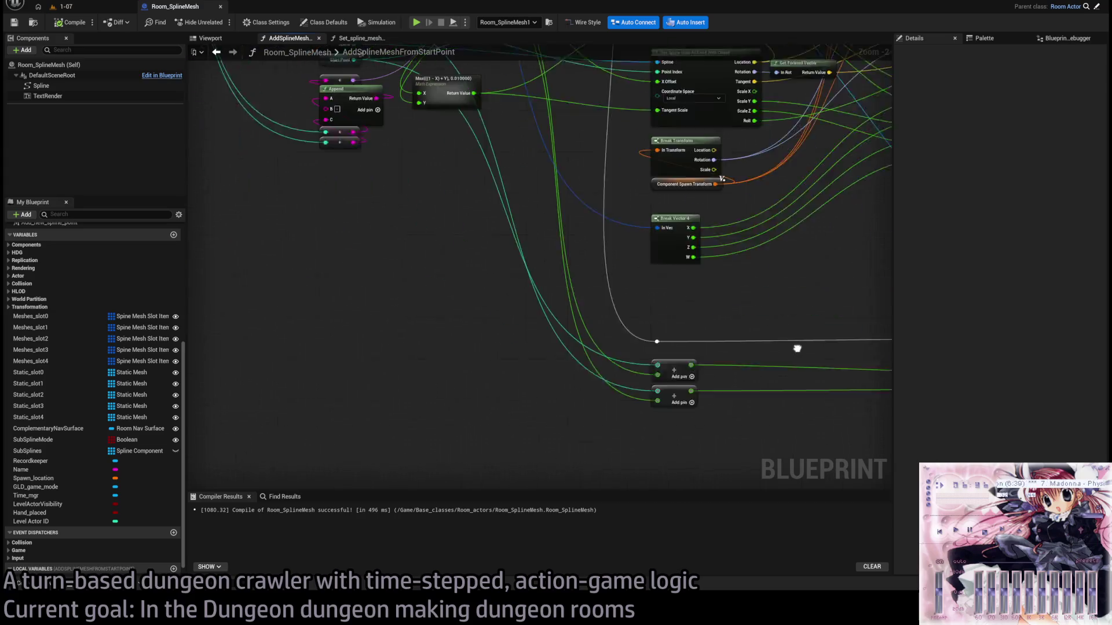
{"action": "left_click_drag", "start_coordinate": [455, 126], "coordinate": [496, 218]}
{"action": "mouse_move", "coordinate": [489, 169]}
{"action": "left_mouse_down"}
{"action": "mouse_move", "coordinate": [553, 268]}
{"action": "mouse_move", "coordinate": [480, 175]}
{"action": "left_mouse_up"}
{"action": "mouse_move", "coordinate": [627, 366]}
{"action": "left_mouse_down"}
{"action": "mouse_move", "coordinate": [358, 355]}
{"action": "mouse_move", "coordinate": [514, 402]}
{"action": "left_mouse_up"}
{"action": "left_click_drag", "start_coordinate": [438, 397], "coordinate": [588, 442]}
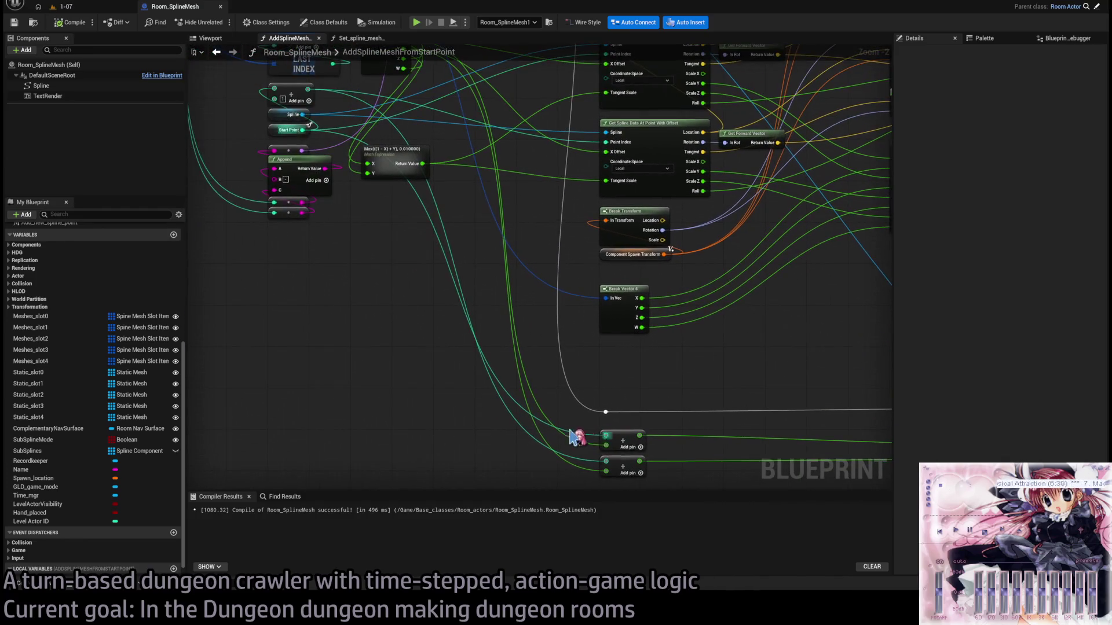
{"action": "left_click_drag", "start_coordinate": [524, 405], "coordinate": [517, 347]}
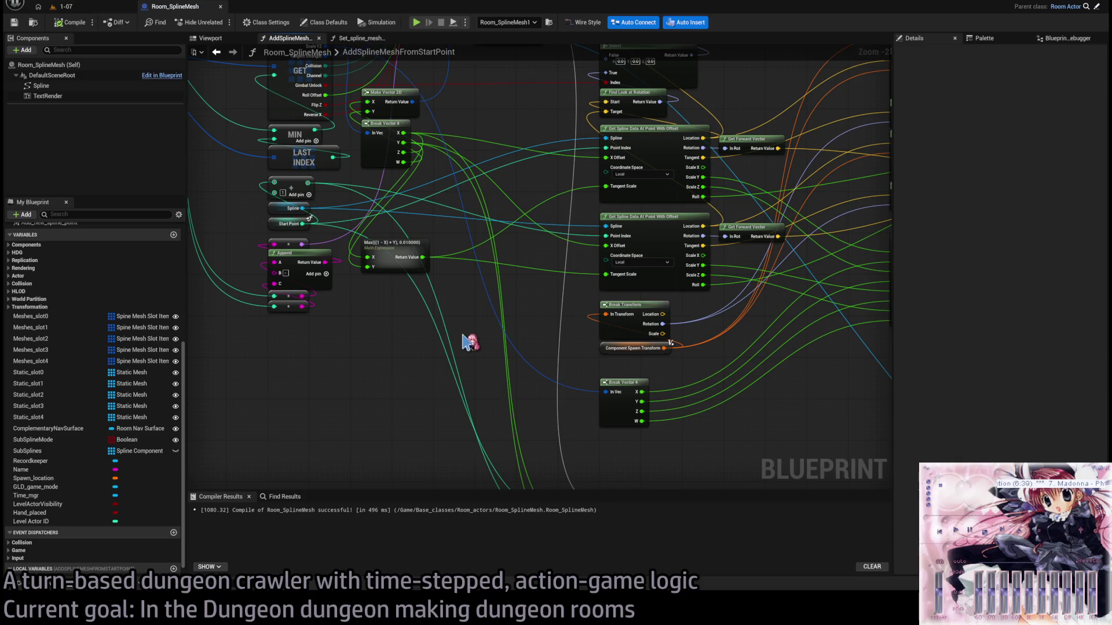
{"action": "left_click_drag", "start_coordinate": [489, 389], "coordinate": [483, 304]}
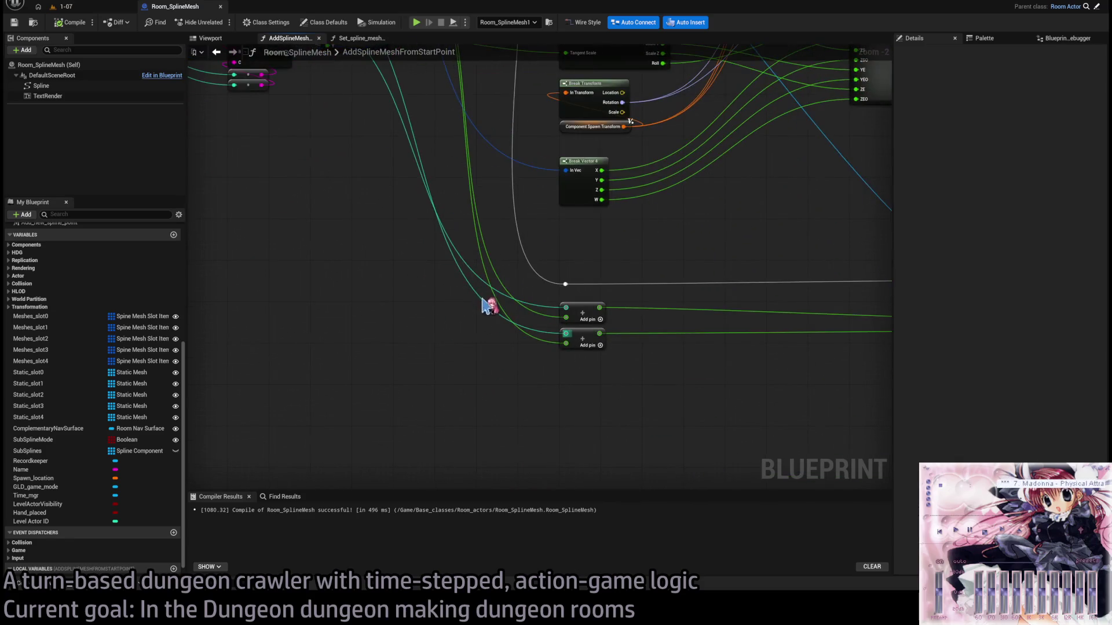
{"action": "mouse_move", "coordinate": [541, 345]}
{"action": "left_mouse_down"}
{"action": "mouse_move", "coordinate": [517, 443]}
{"action": "mouse_move", "coordinate": [526, 353]}
{"action": "mouse_move", "coordinate": [576, 405]}
{"action": "left_mouse_up"}
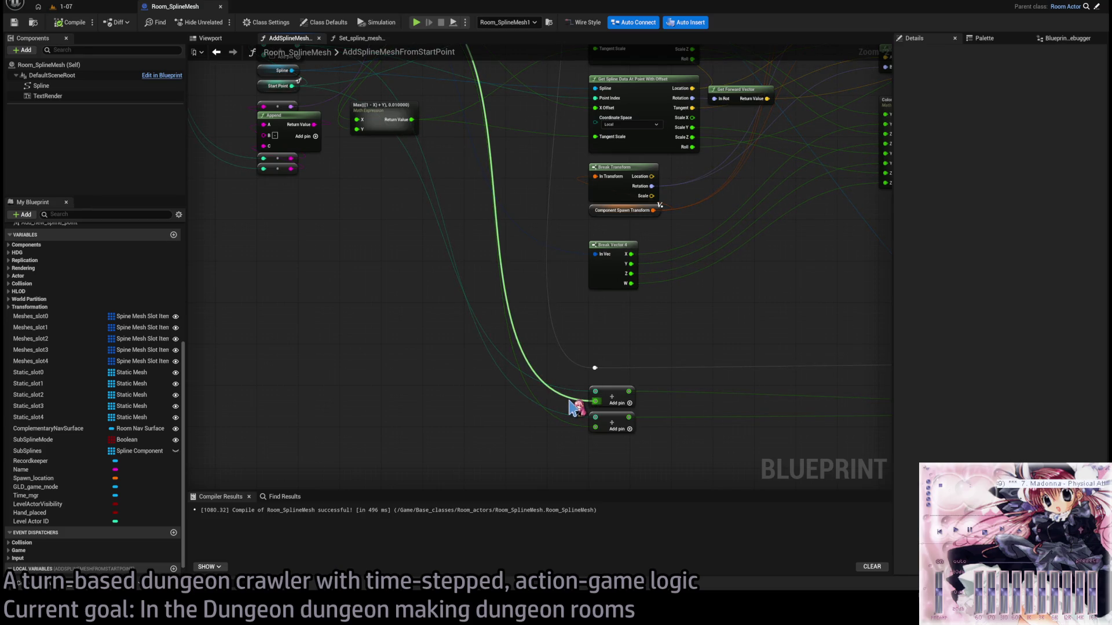
Add a +10 node after the upper Add node feeding the Start Key.
{"action": "left_click_drag", "start_coordinate": [601, 398], "coordinate": [486, 338]}
{"action": "scroll", "coordinate": [356, 310], "scroll_direction": "up", "scroll_amount": 2}
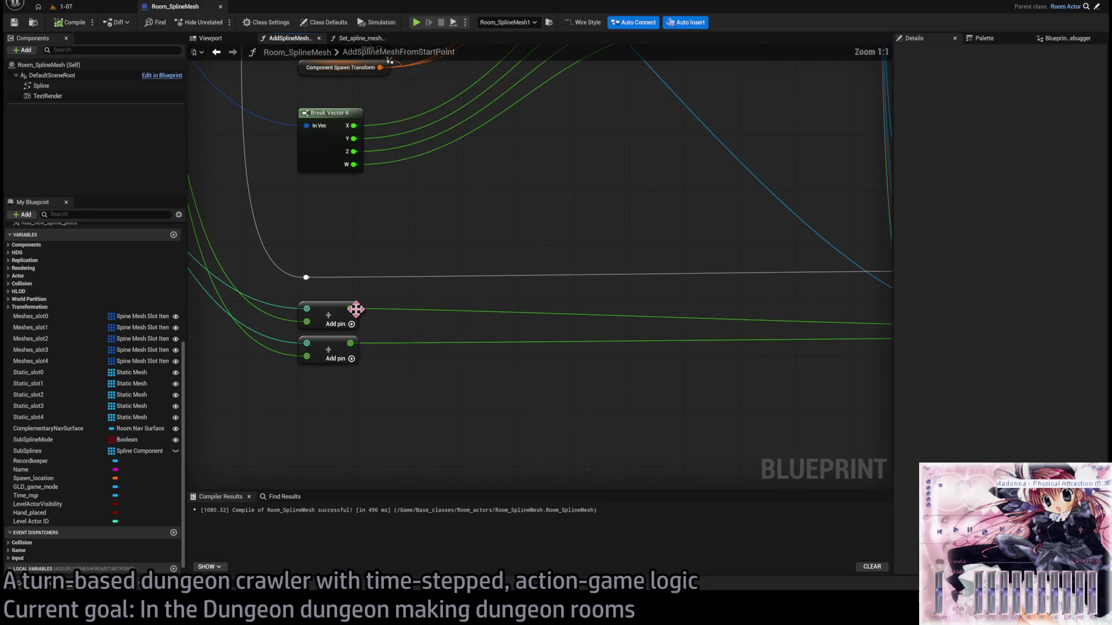
{"action": "left_click_drag", "start_coordinate": [351, 309], "coordinate": [423, 302]}
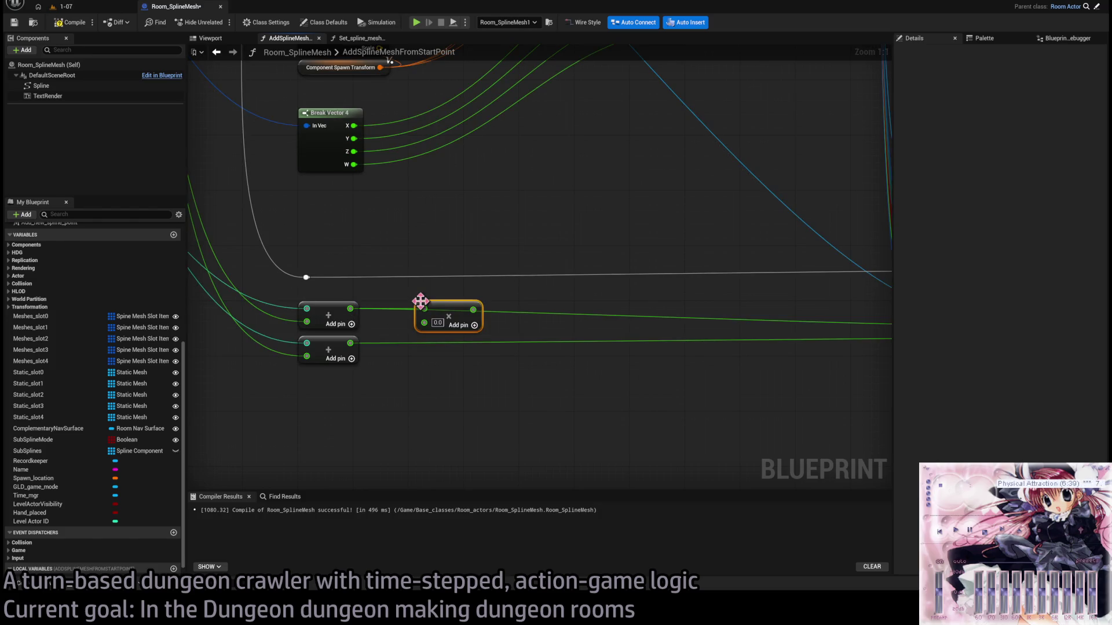
{"action": "type", "text": "10"}
{"action": "key", "text": "Return"}
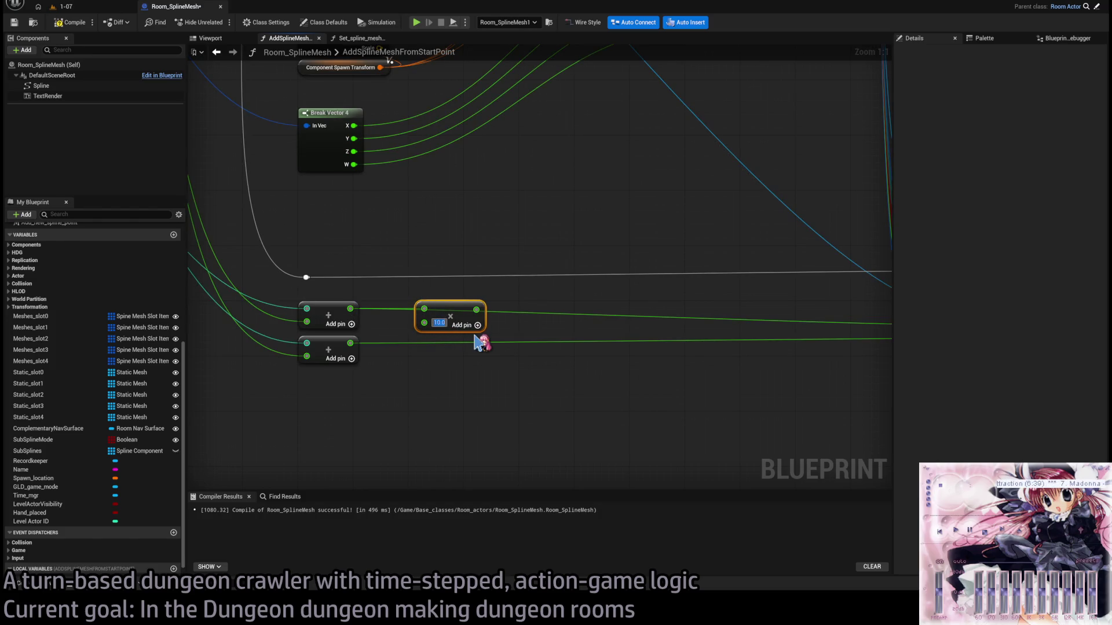
{"action": "scroll", "coordinate": [454, 311], "scroll_direction": "down", "scroll_amount": 2}
{"action": "mouse_move", "coordinate": [347, 313]}
{"action": "left_mouse_down"}
{"action": "mouse_move", "coordinate": [670, 325]}
{"action": "mouse_move", "coordinate": [396, 298]}
{"action": "mouse_move", "coordinate": [375, 247]}
{"action": "left_mouse_up"}
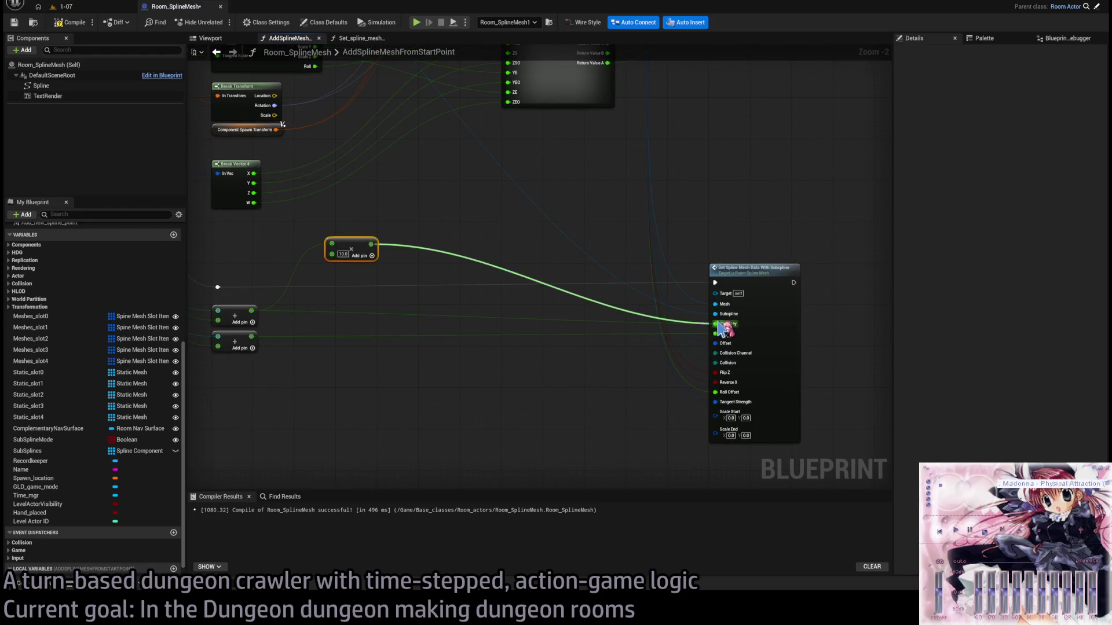
Duplicate the +10 node onto the End Key wire and switch to the 1-07 level.
{"action": "key", "text": "ctrl+c"}
{"action": "key", "text": "ctrl+v"}
{"action": "left_click_drag", "start_coordinate": [348, 364], "coordinate": [367, 338]}
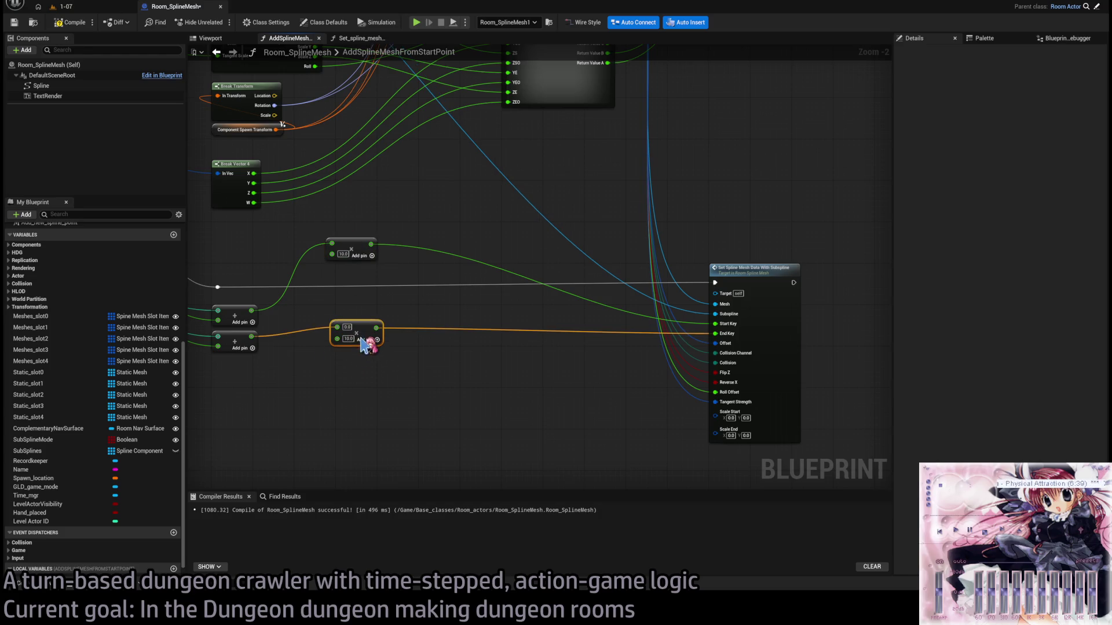
{"action": "left_click", "coordinate": [479, 392]}
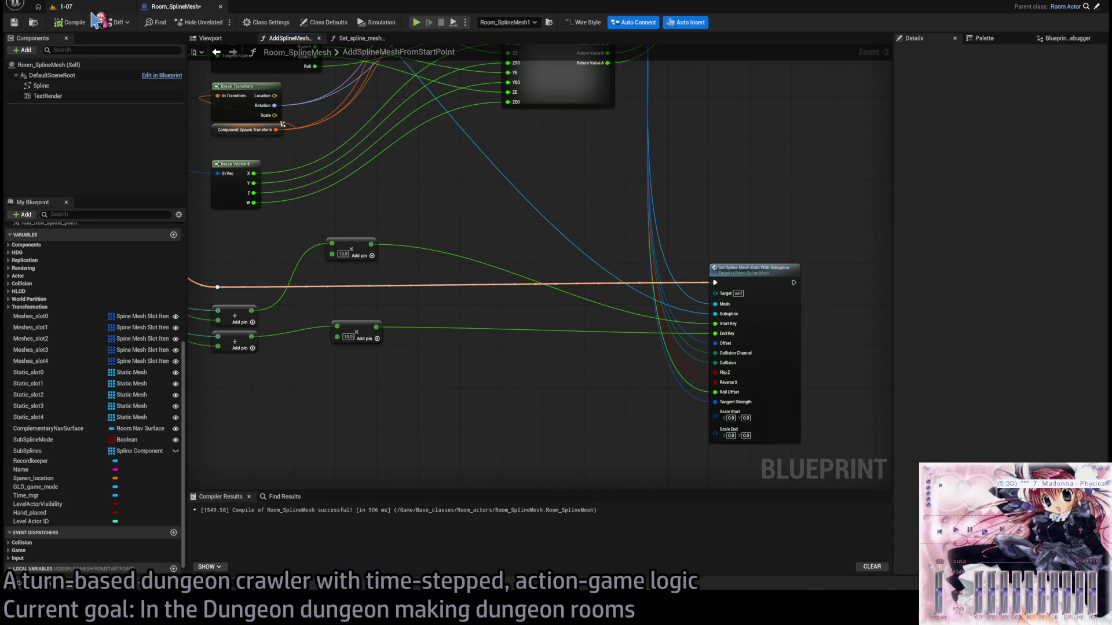
{"action": "left_click", "coordinate": [62, 7]}
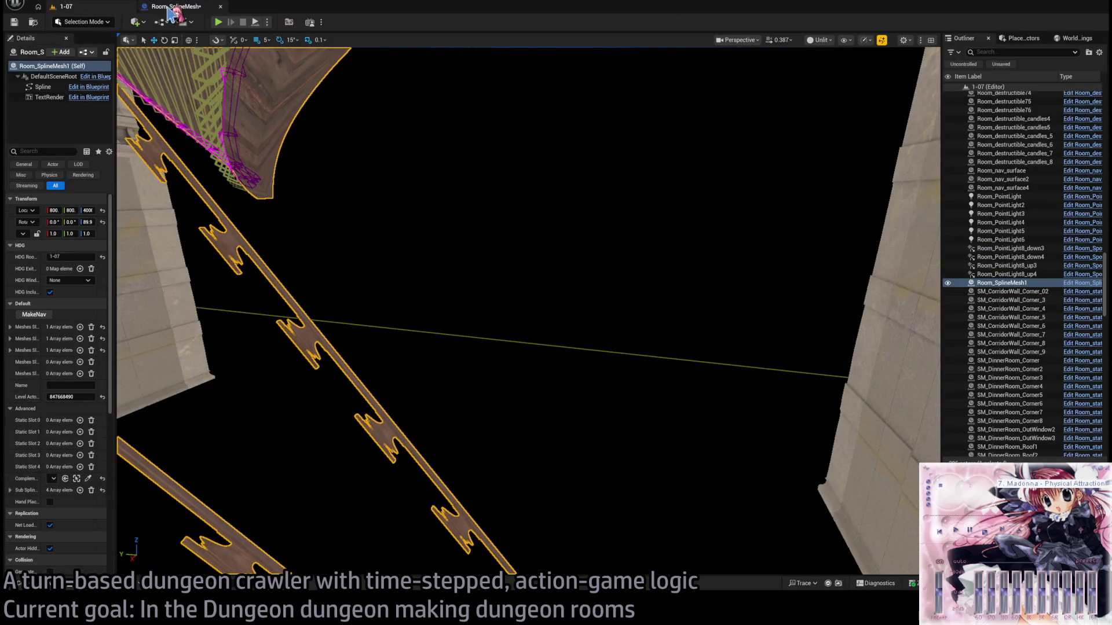
Orbit the 1-07 viewport around the curved wooden floor and rails, then bring up the GLD RPG systems doc.
{"action": "left_click", "coordinate": [174, 6]}
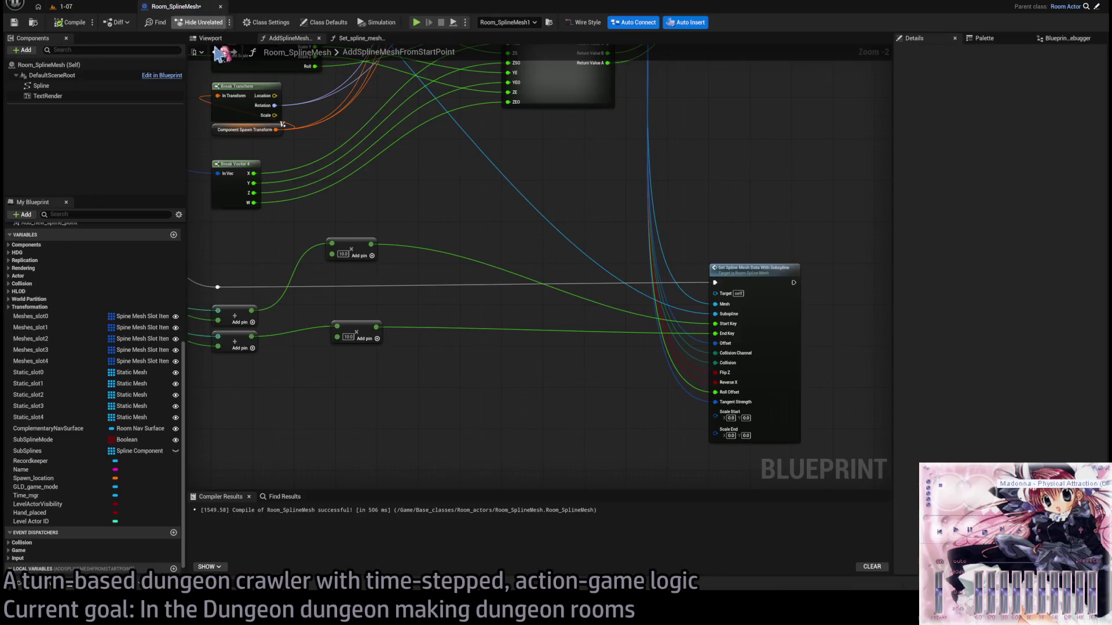
{"action": "left_click", "coordinate": [81, 7]}
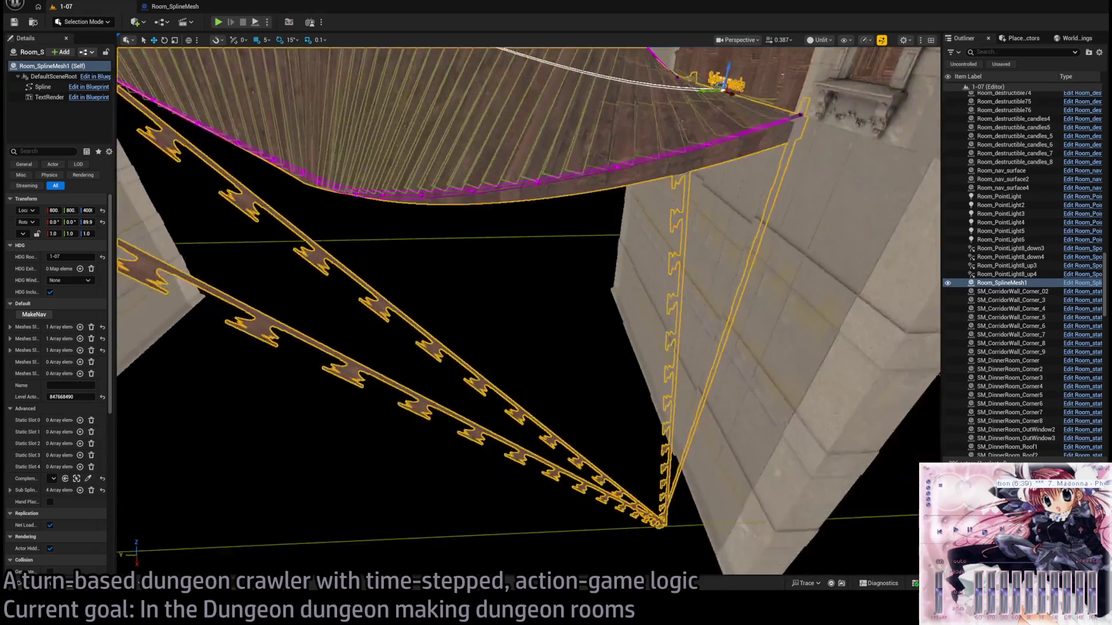
{"action": "left_click_drag", "start_coordinate": [528, 311], "coordinate": [620, 295]}
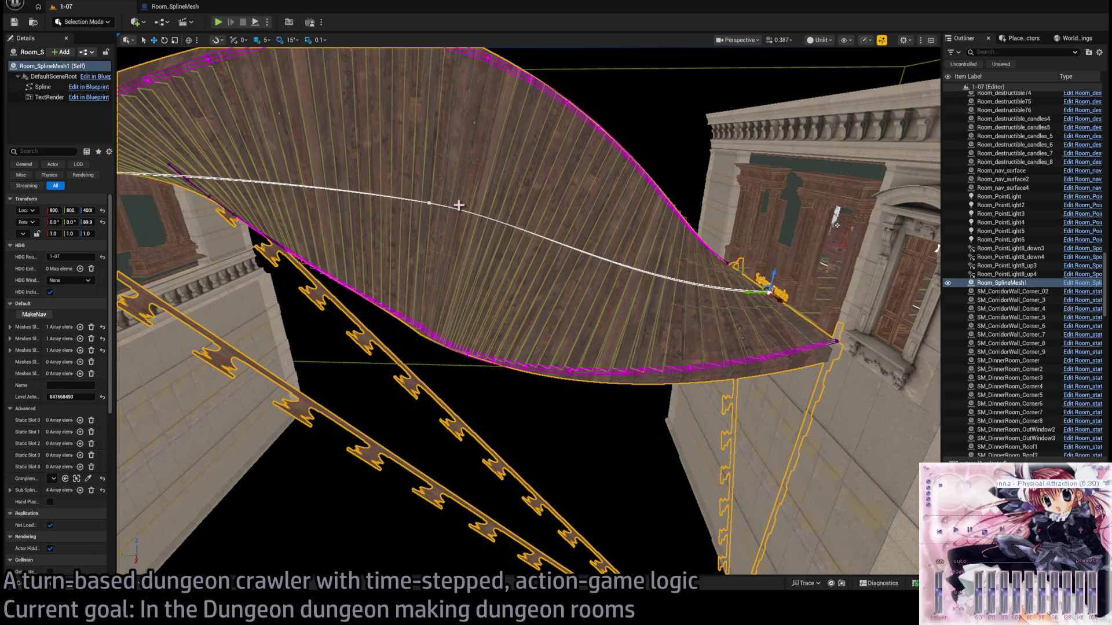
{"action": "mouse_move", "coordinate": [509, 226]}
{"action": "left_mouse_down"}
{"action": "mouse_move", "coordinate": [549, 306]}
{"action": "mouse_move", "coordinate": [715, 305]}
{"action": "mouse_move", "coordinate": [724, 259]}
{"action": "mouse_move", "coordinate": [746, 232]}
{"action": "mouse_move", "coordinate": [745, 202]}
{"action": "left_mouse_up"}
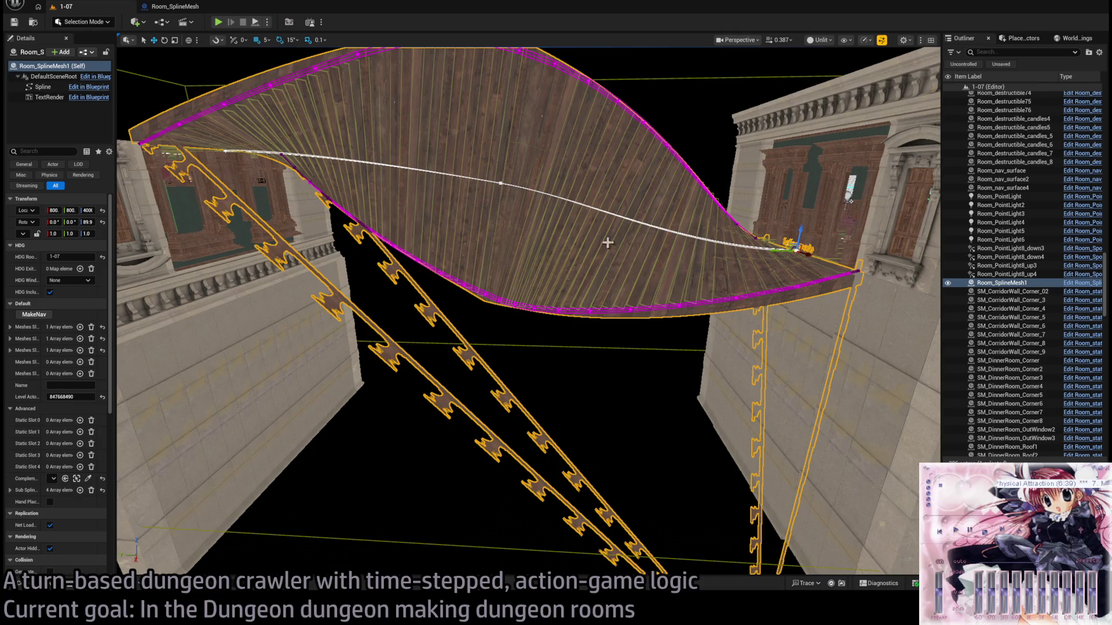
{"action": "key", "text": "alt+Tab"}
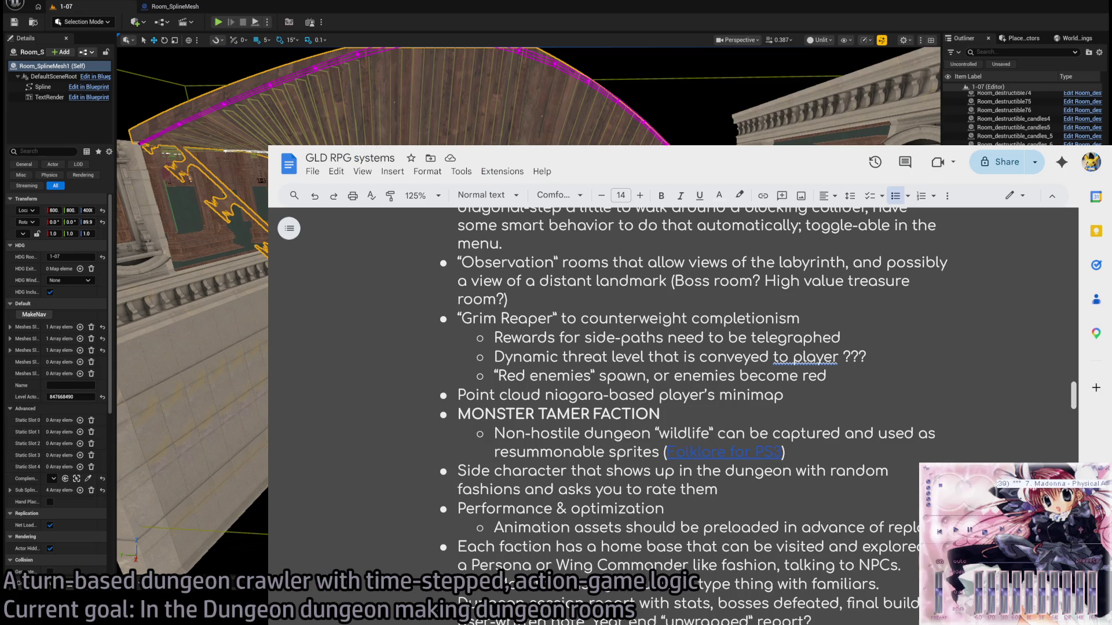
Search Twitch for the streamer's channel and play its broadcast from 5 hours ago at about 3:11.
{"action": "key", "text": "ctrl+Tab"}
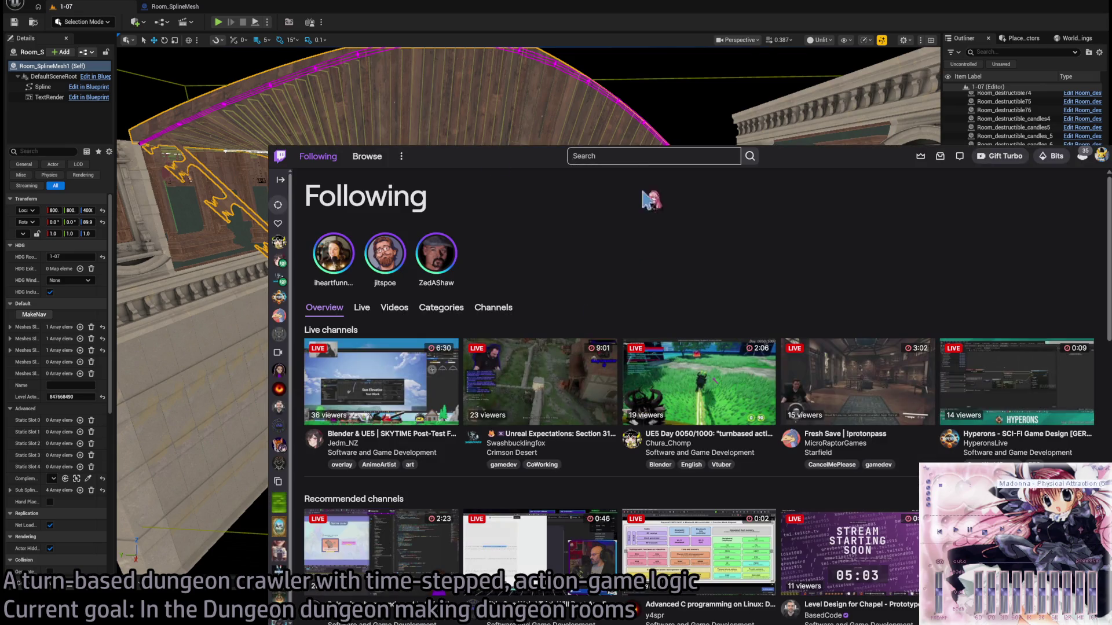
{"action": "type", "text": "MercenaryMage"}
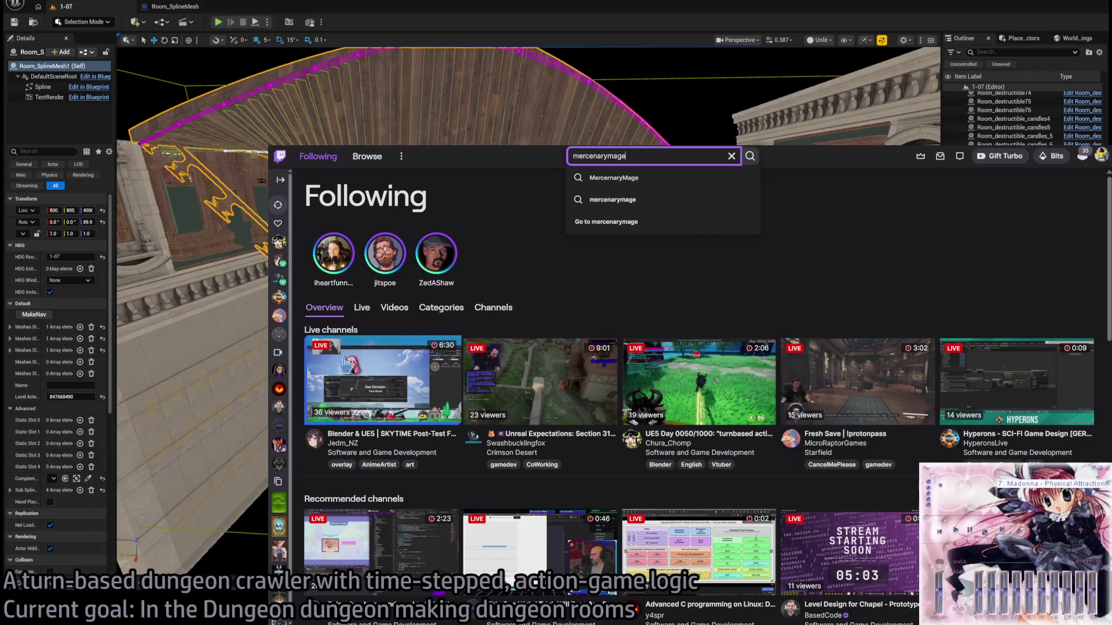
{"action": "left_click", "coordinate": [618, 181]}
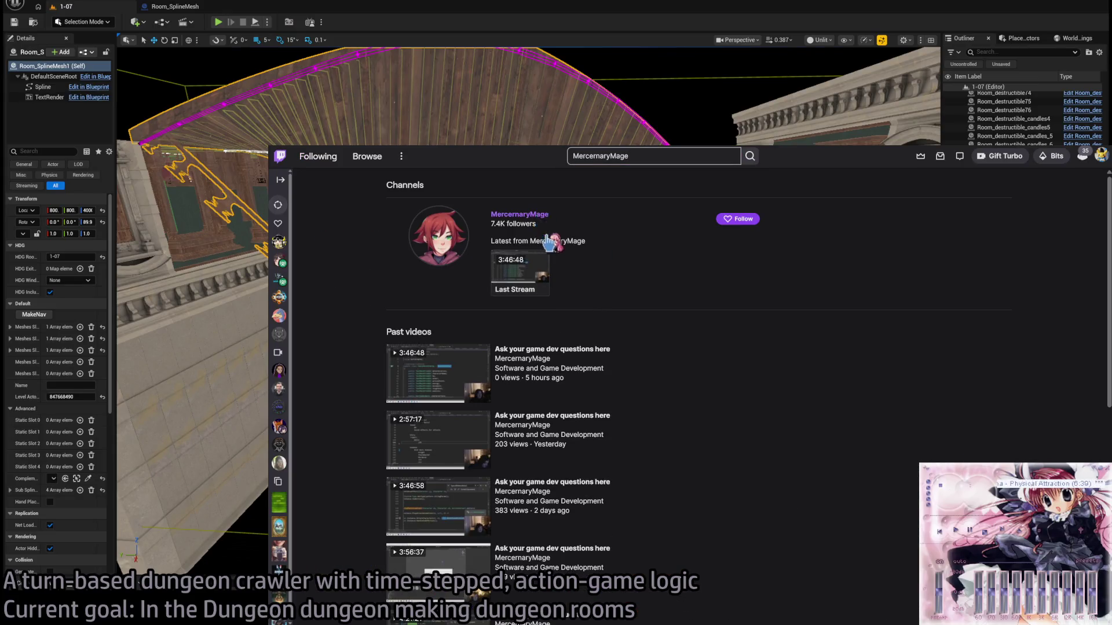
{"action": "left_click", "coordinate": [533, 215]}
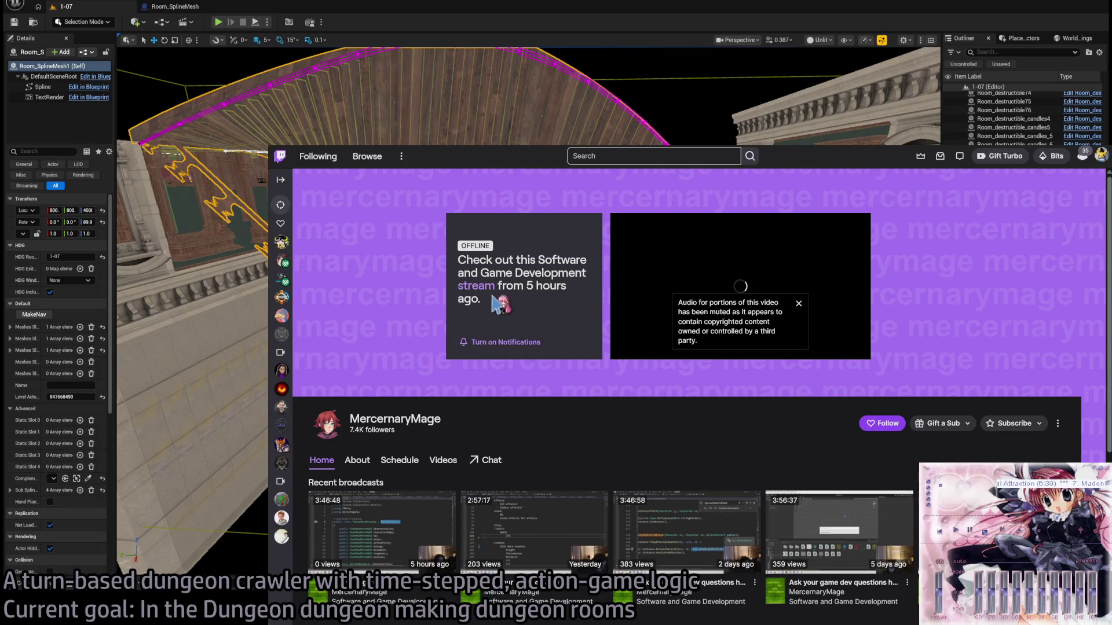
{"action": "left_click", "coordinate": [565, 364]}
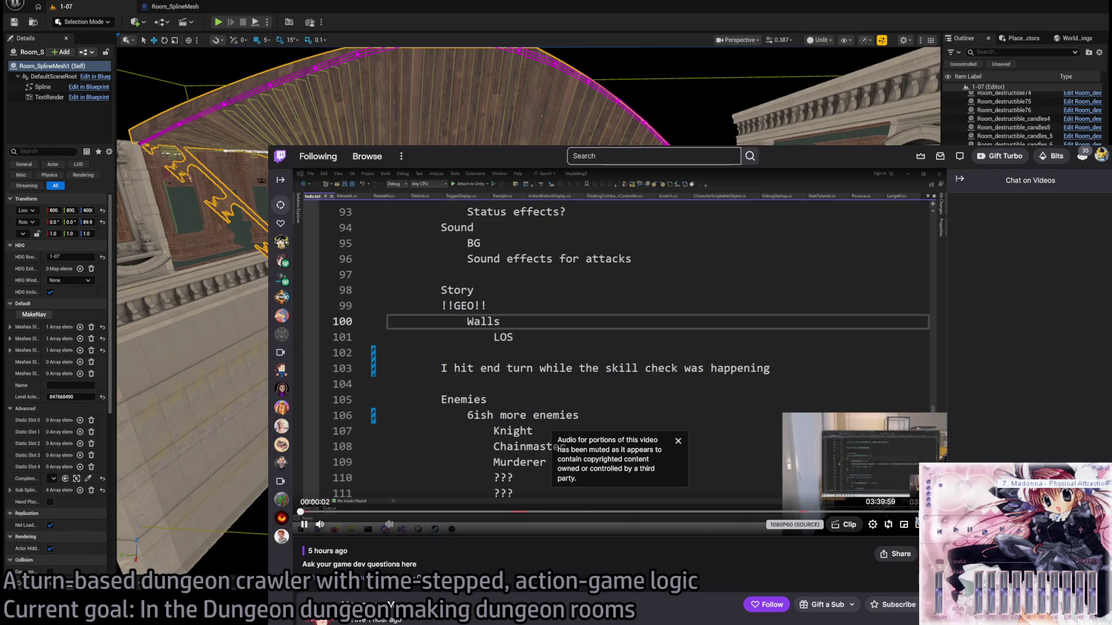
{"action": "left_click", "coordinate": [842, 512]}
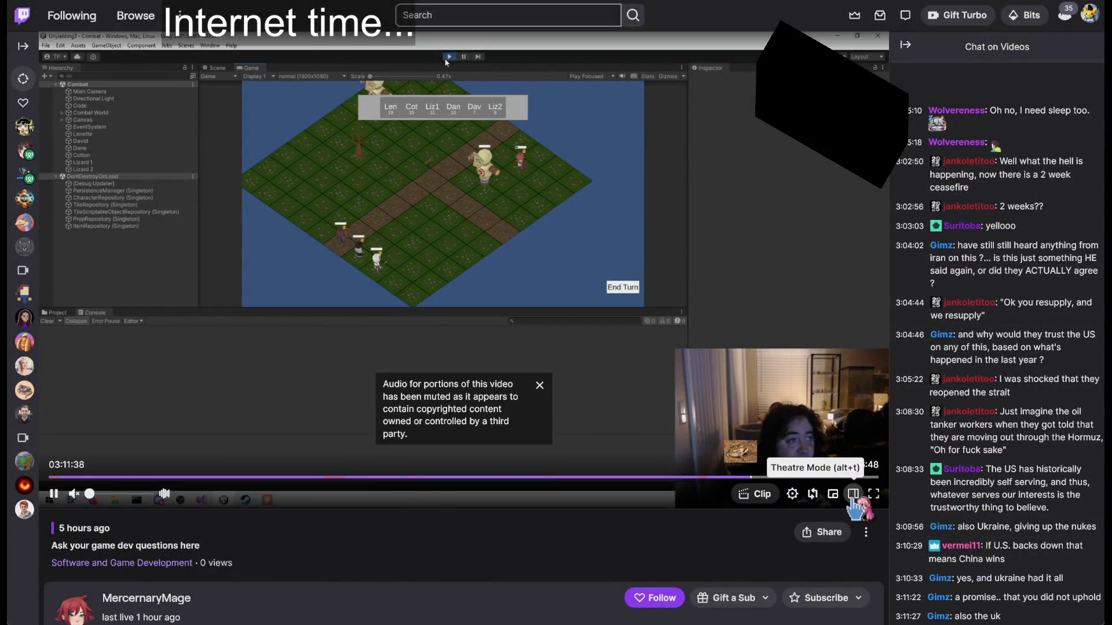
Put the broadcast in theatre view with the chat replay collapsed, and skip ahead a little.
{"action": "left_click", "coordinate": [854, 498]}
{"action": "left_click", "coordinate": [905, 20]}
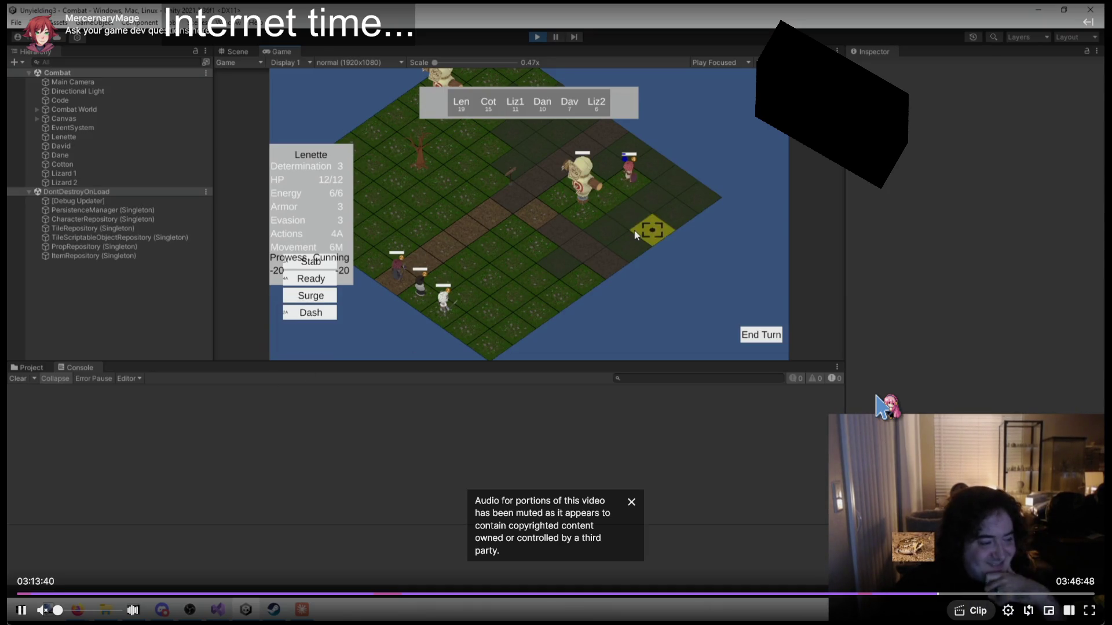
{"action": "key", "text": "Right"}
{"action": "key", "text": "Right"}
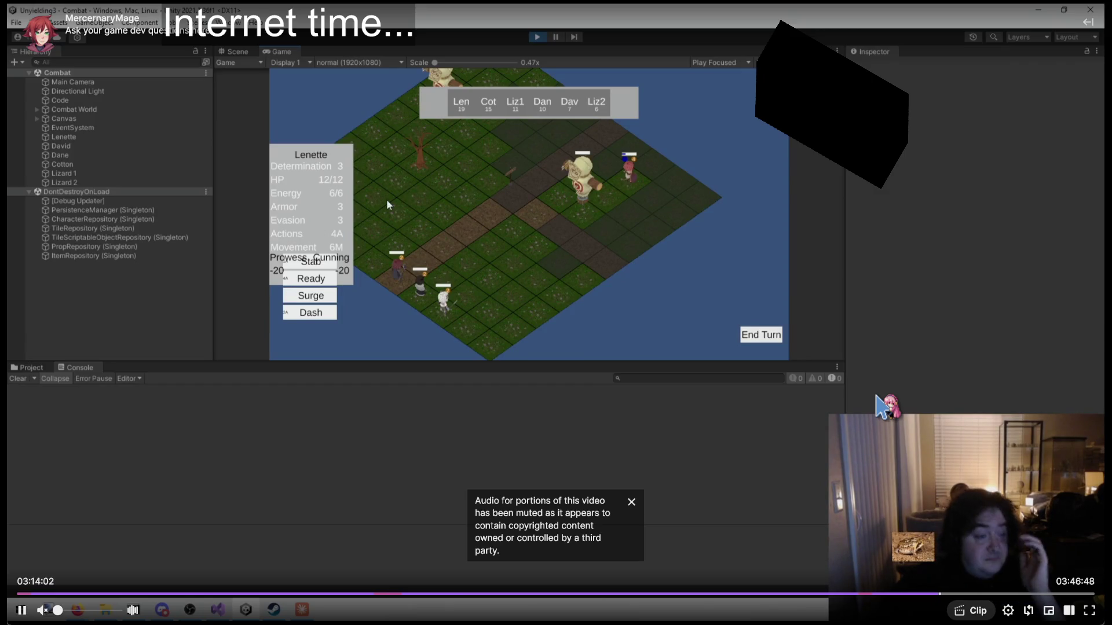
{"action": "key", "text": "Right"}
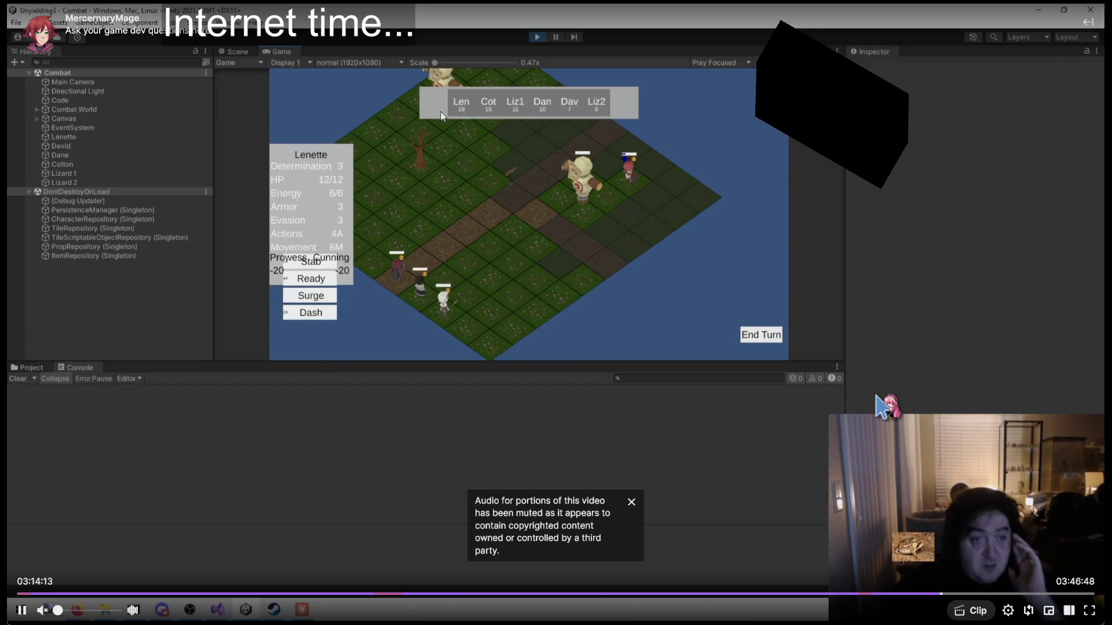
{"action": "key", "text": "Left"}
{"action": "key", "text": "Left"}
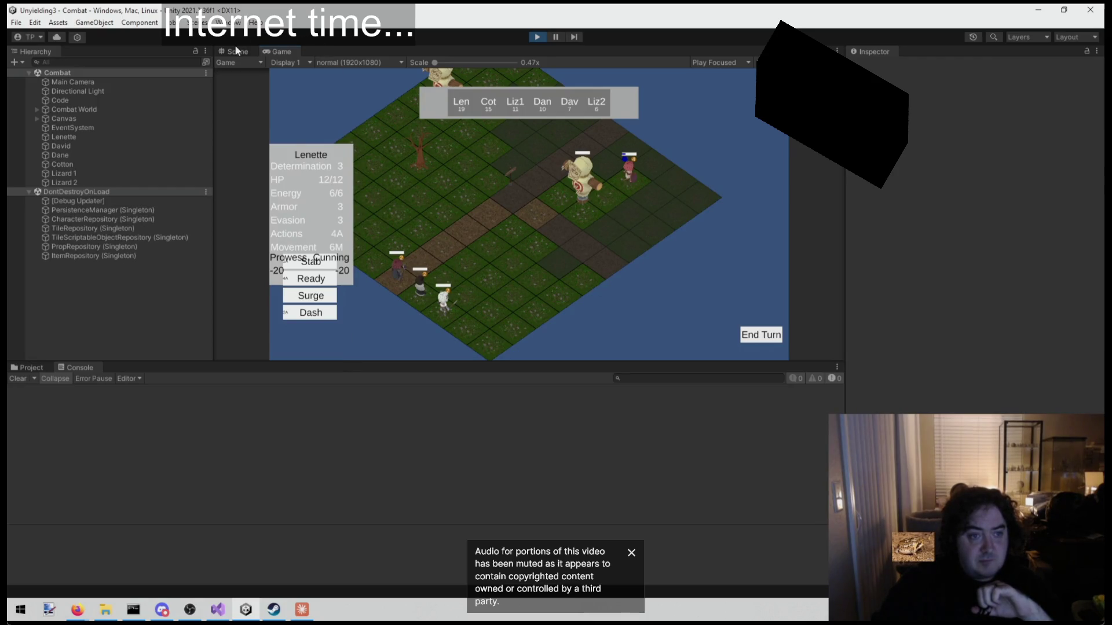
Return the broadcast to the normal page layout at 03:14, showing an empty Unity scene.
{"action": "left_click", "coordinate": [544, 37]}
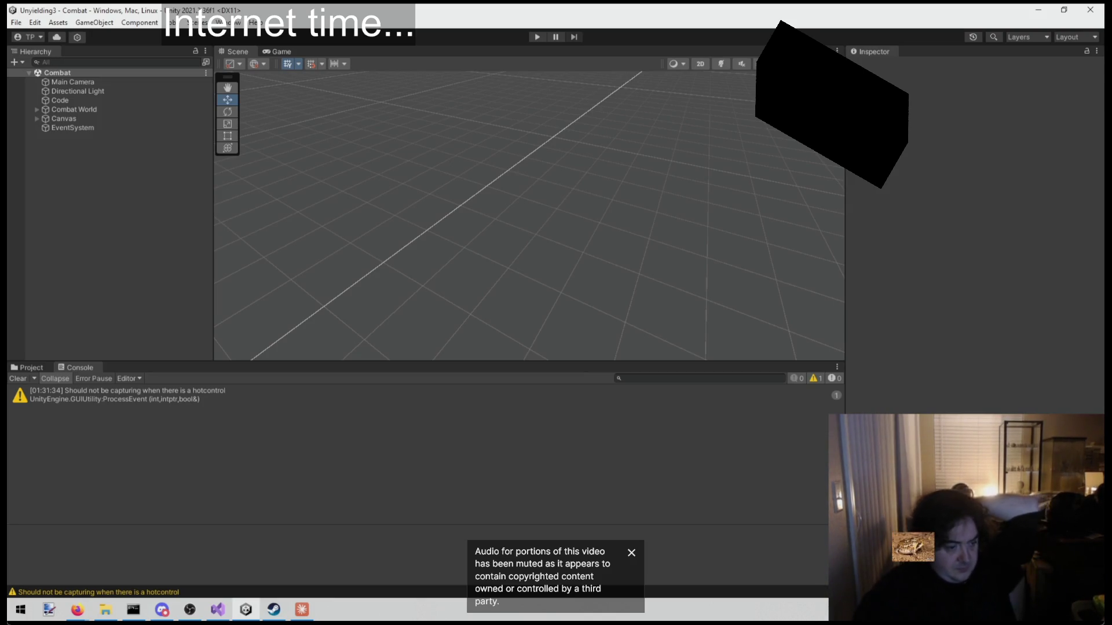
{"action": "left_click", "coordinate": [49, 614]}
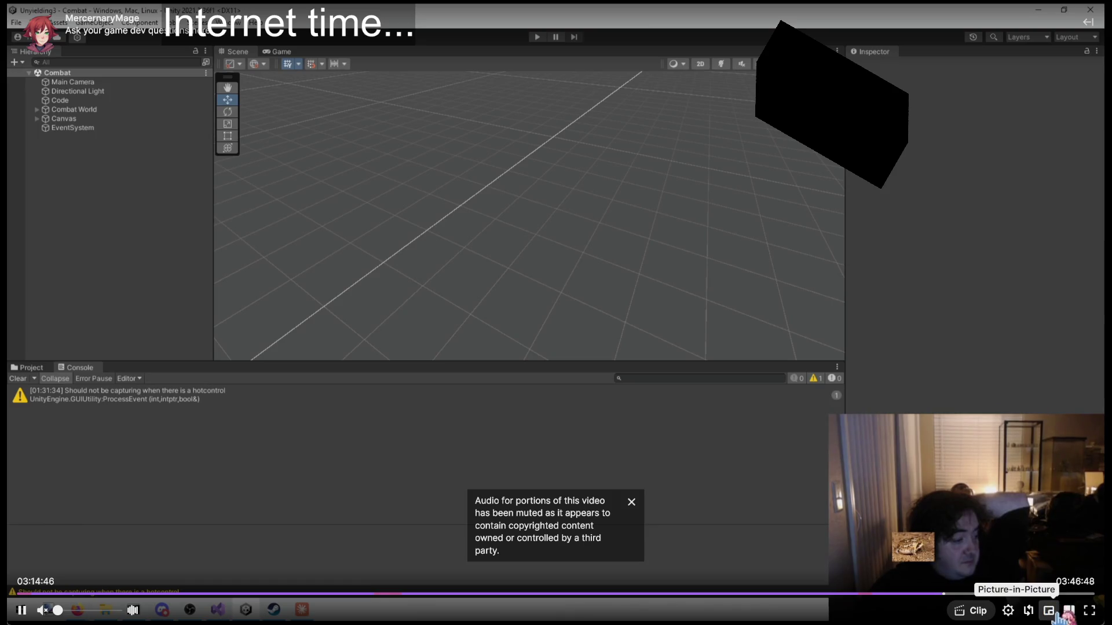
{"action": "left_click", "coordinate": [1068, 611]}
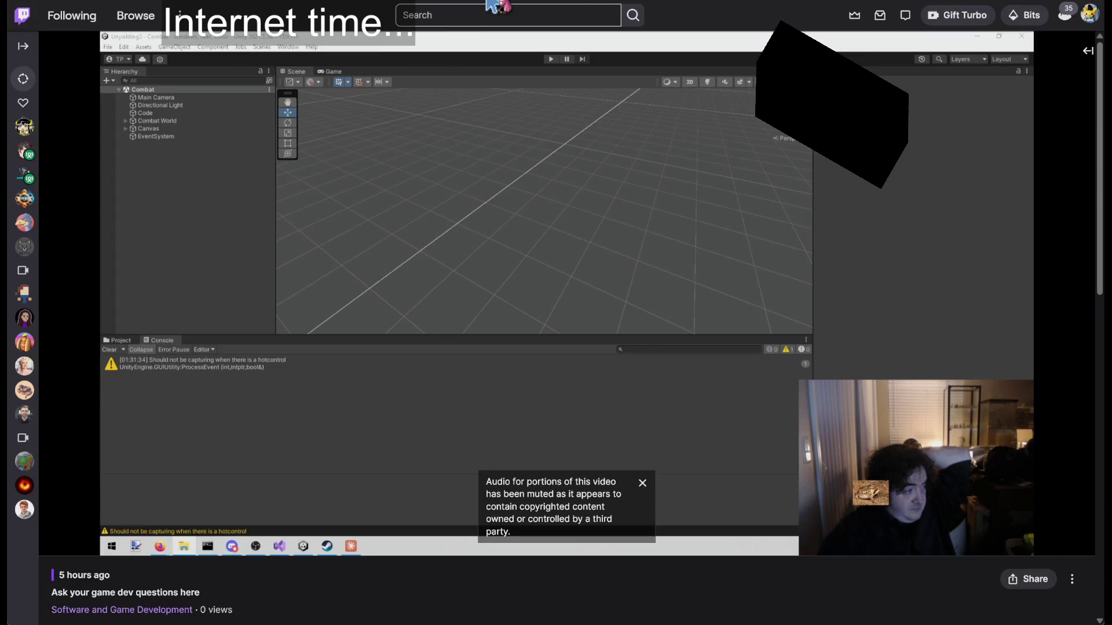